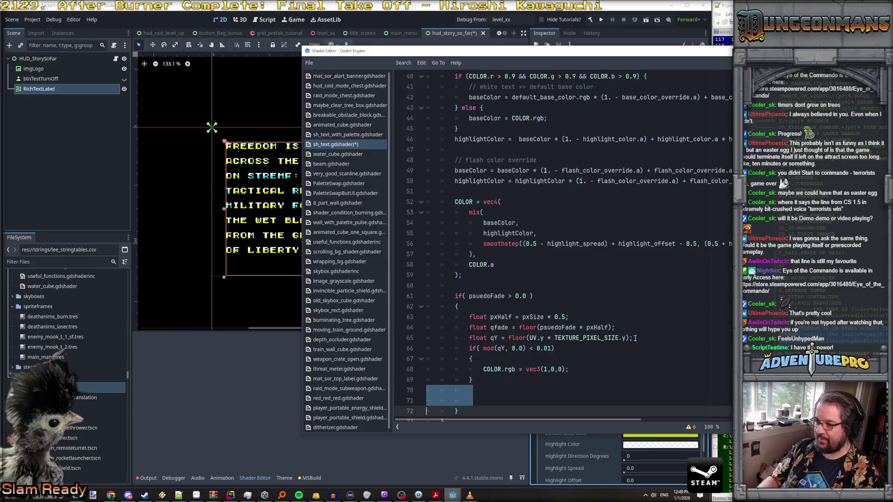
Step: Move the shader code aside and expand the label's Instance Shader Parameters in the Inspector
{"action": "scroll", "coordinate": [640, 287], "scroll_direction": "down", "scroll_amount": 1}
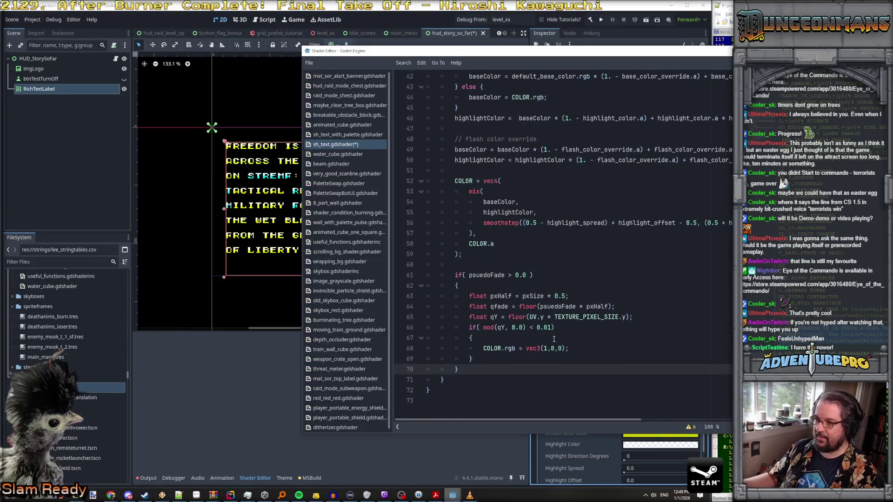
{"action": "left_click", "coordinate": [544, 348]}
{"action": "left_click_drag", "start_coordinate": [491, 56], "coordinate": [784, 51]}
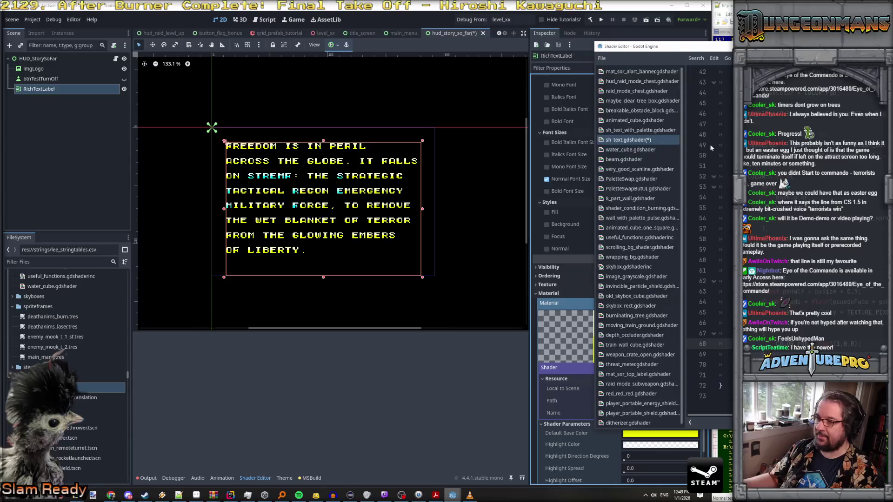
{"action": "left_click", "coordinate": [571, 348]}
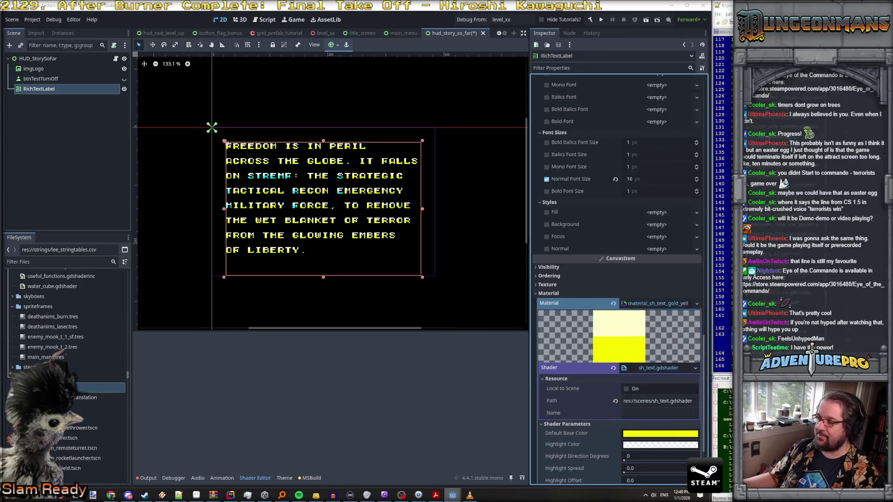
{"action": "scroll", "coordinate": [609, 306], "scroll_direction": "down", "scroll_amount": 3}
{"action": "left_click", "coordinate": [573, 412]}
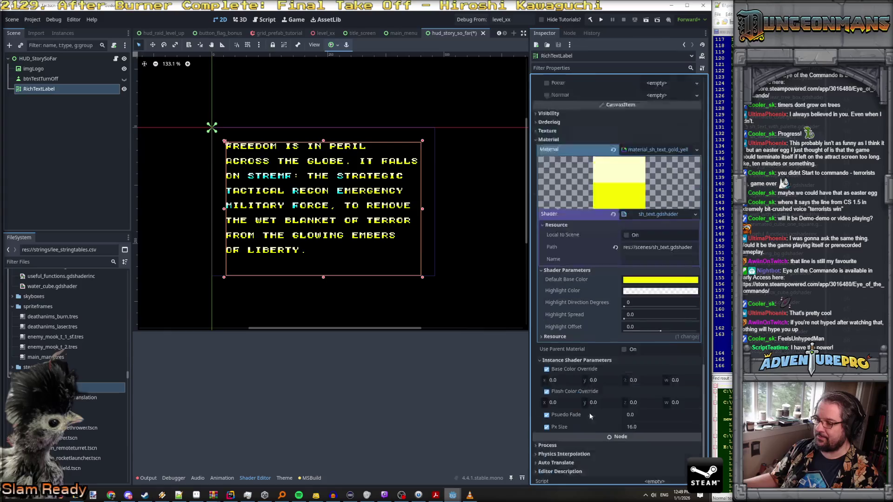
{"action": "scroll", "coordinate": [589, 412], "scroll_direction": "down", "scroll_amount": 3}
Step: Try Psuedo Fade values 1 and 0, then settle on 0.1
{"action": "left_click", "coordinate": [646, 398]}
{"action": "type", "text": "1"}
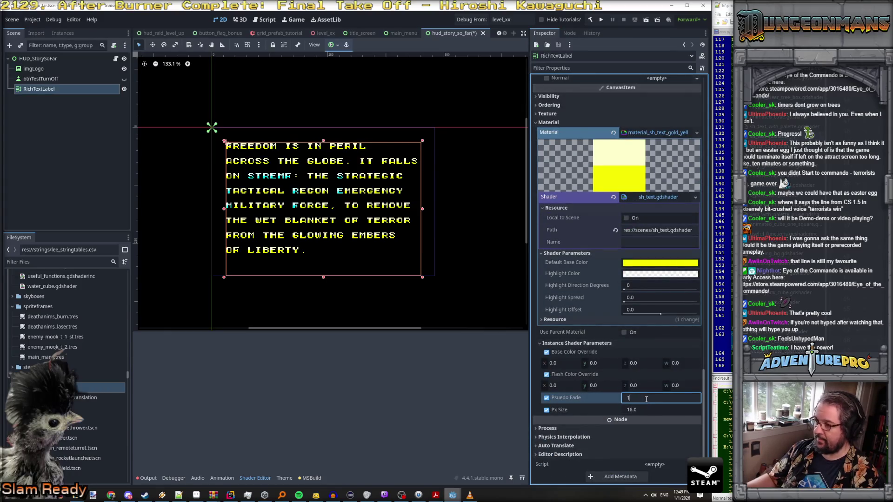
{"action": "key", "text": "Return"}
{"action": "type", "text": "0"}
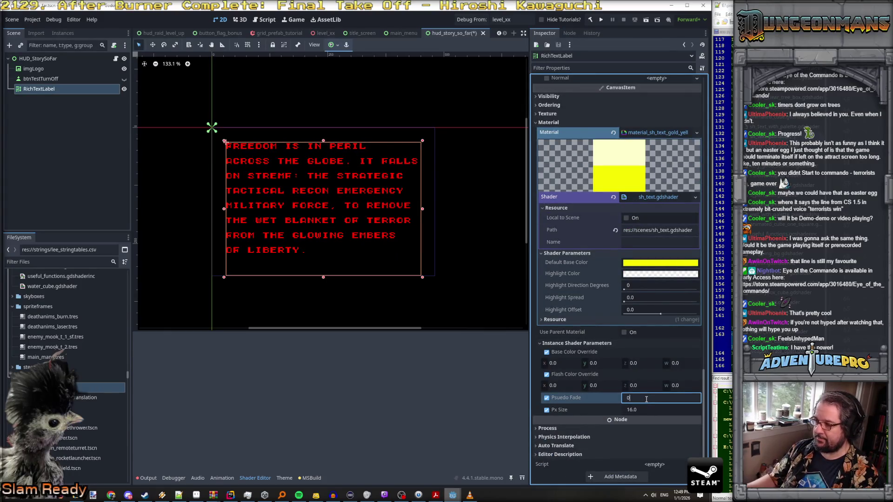
{"action": "key", "text": "Return"}
{"action": "type", "text": "0.1"}
{"action": "key", "text": "Return"}
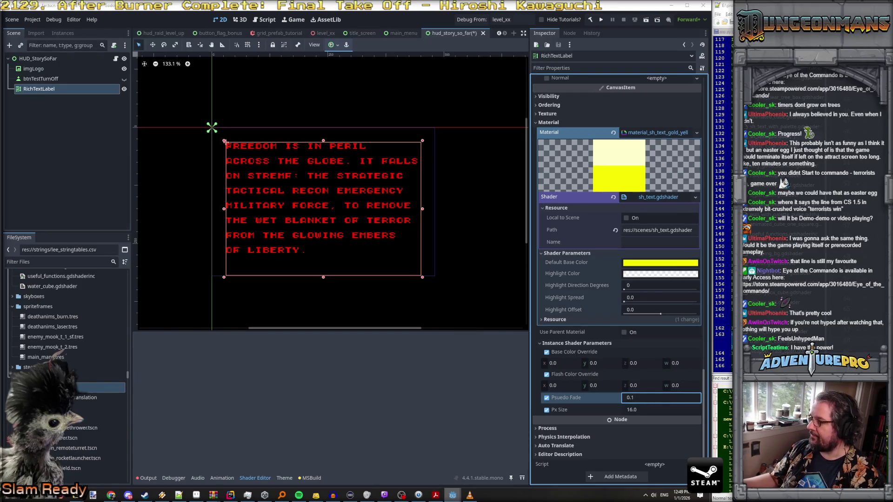
{"action": "left_click", "coordinate": [658, 196]}
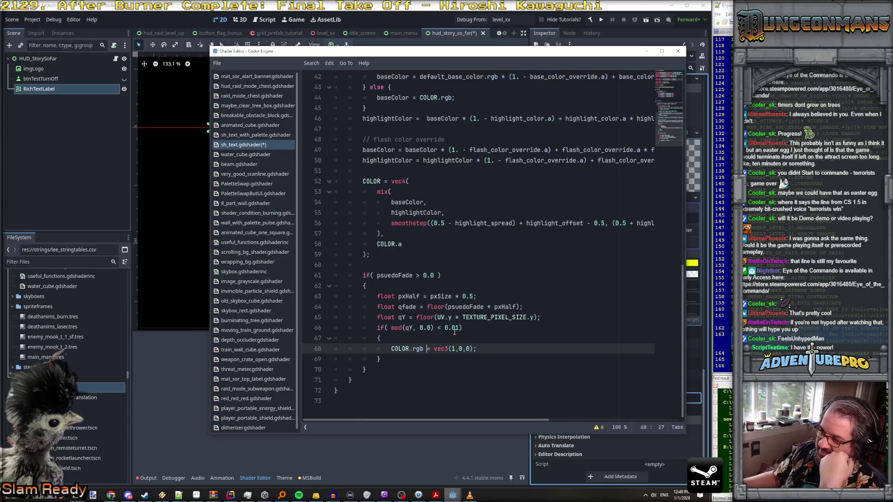
Step: Change the qY multiply to a divide by TEXTURE_PIXEL_SIZE.y and move the shader window aside
{"action": "left_click", "coordinate": [458, 317]}
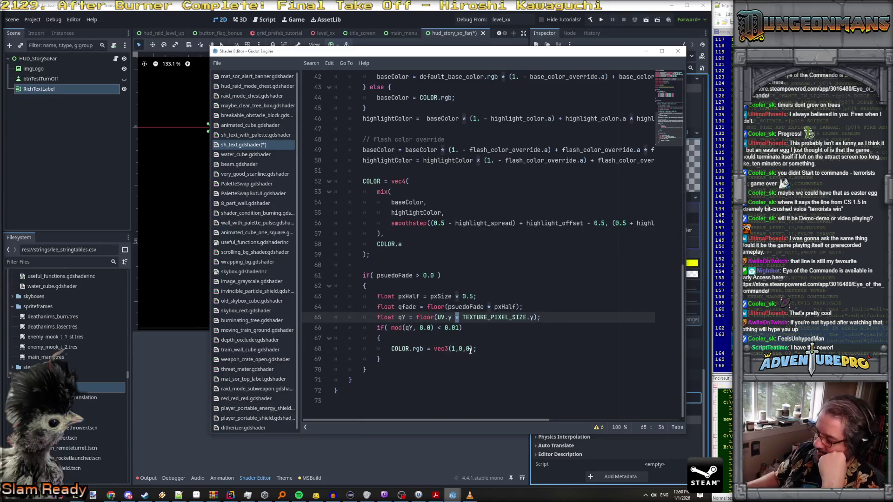
{"action": "type", "text": "/"}
{"action": "mouse_move", "coordinate": [448, 51]}
{"action": "left_mouse_down"}
{"action": "mouse_move", "coordinate": [733, 55]}
{"action": "mouse_move", "coordinate": [630, 60]}
{"action": "left_mouse_up"}
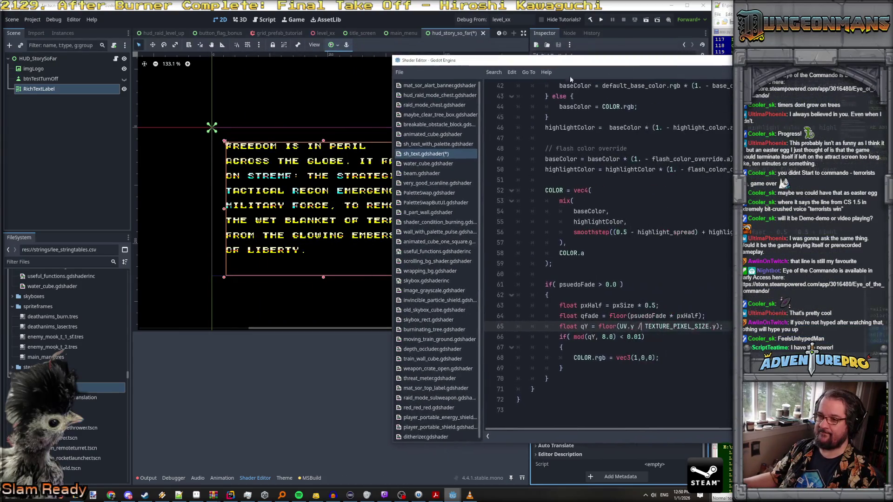
Step: Rewrite line 65 to compute qX from UV.x and TEXTURE_PIXEL_SIZE.x
{"action": "scroll", "coordinate": [320, 181], "scroll_direction": "up", "scroll_amount": 5}
{"action": "scroll", "coordinate": [324, 196], "scroll_direction": "down", "scroll_amount": 2}
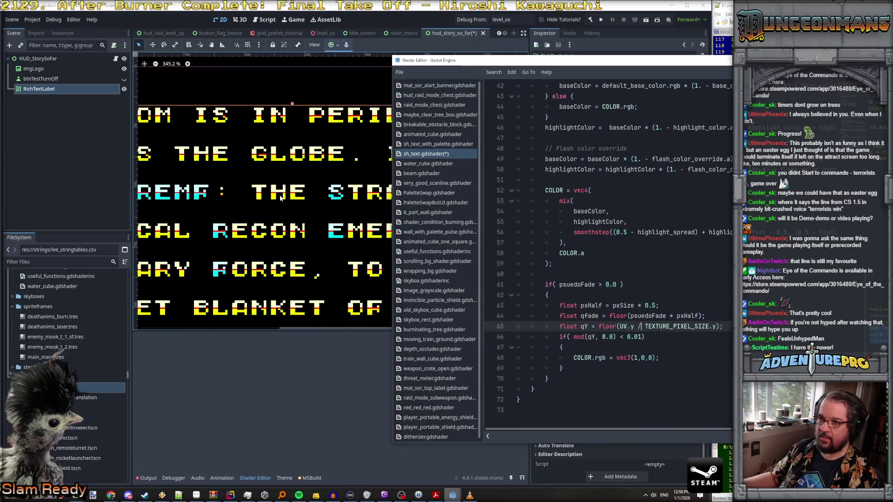
{"action": "scroll", "coordinate": [281, 198], "scroll_direction": "down", "scroll_amount": 2}
{"action": "scroll", "coordinate": [280, 198], "scroll_direction": "up", "scroll_amount": 5}
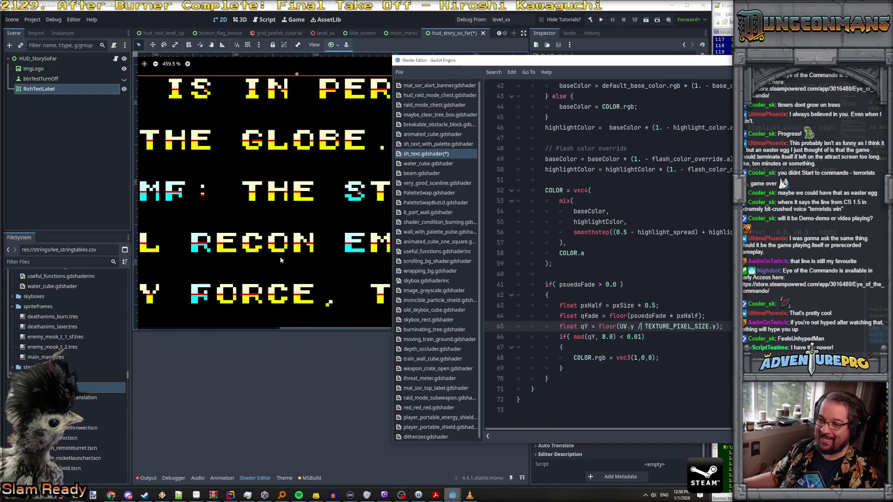
{"action": "scroll", "coordinate": [300, 262], "scroll_direction": "down", "scroll_amount": 3}
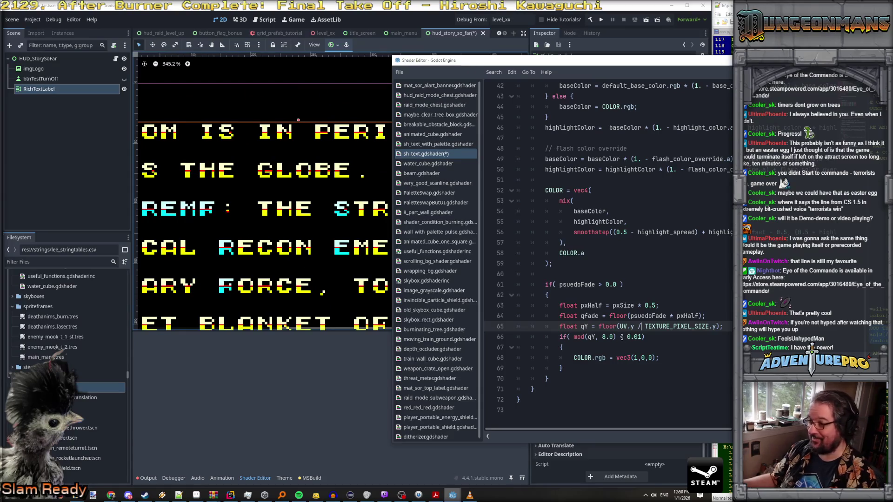
{"action": "double_click", "coordinate": [630, 327]}
{"action": "type", "text": "x"}
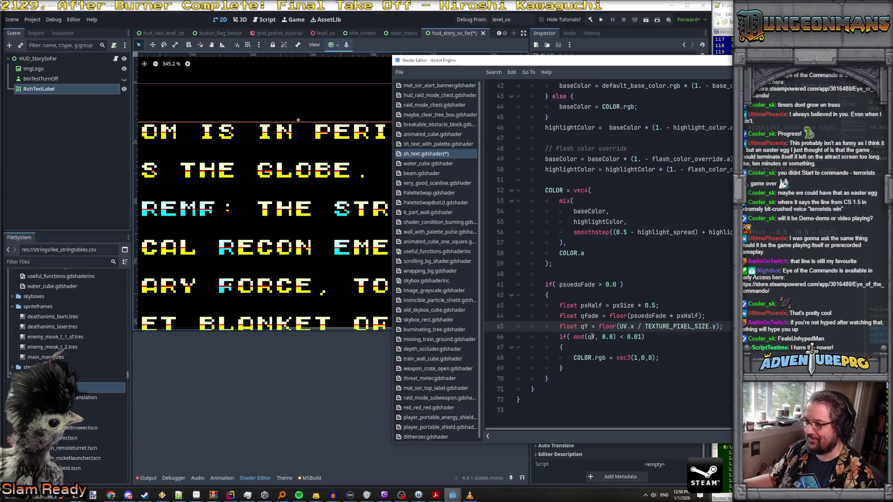
{"action": "key", "text": "BackSpace"}
{"action": "type", "text": "X"}
{"action": "double_click", "coordinate": [715, 326]}
{"action": "type", "text": "x"}
Step: Switch the mod check on line 66 to qX, save the shader, and inspect the stripes
{"action": "left_click", "coordinate": [595, 336]}
{"action": "key", "text": "BackSpace"}
{"action": "type", "text": "X"}
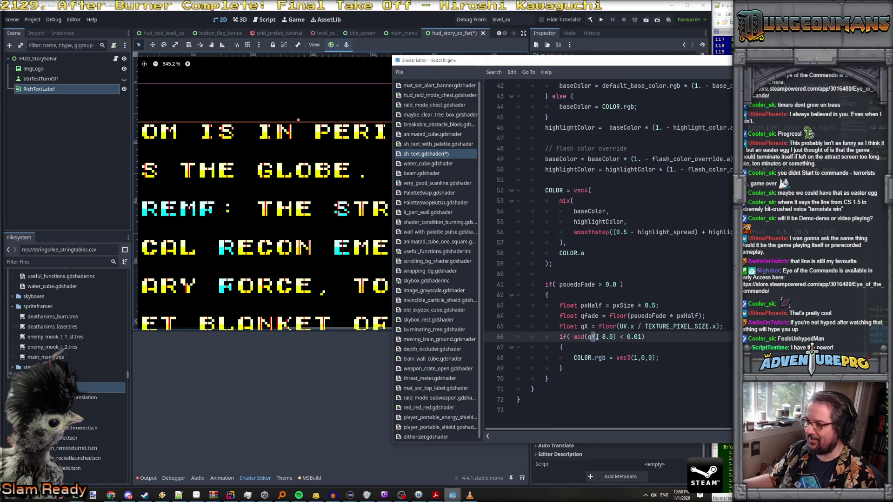
{"action": "key", "text": "ctrl+s"}
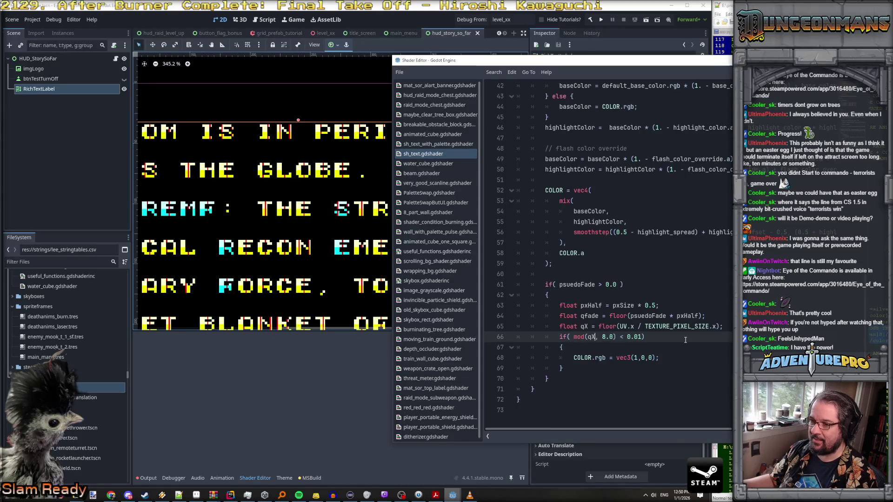
{"action": "scroll", "coordinate": [247, 261], "scroll_direction": "up", "scroll_amount": 5}
{"action": "scroll", "coordinate": [243, 261], "scroll_direction": "down", "scroll_amount": 5}
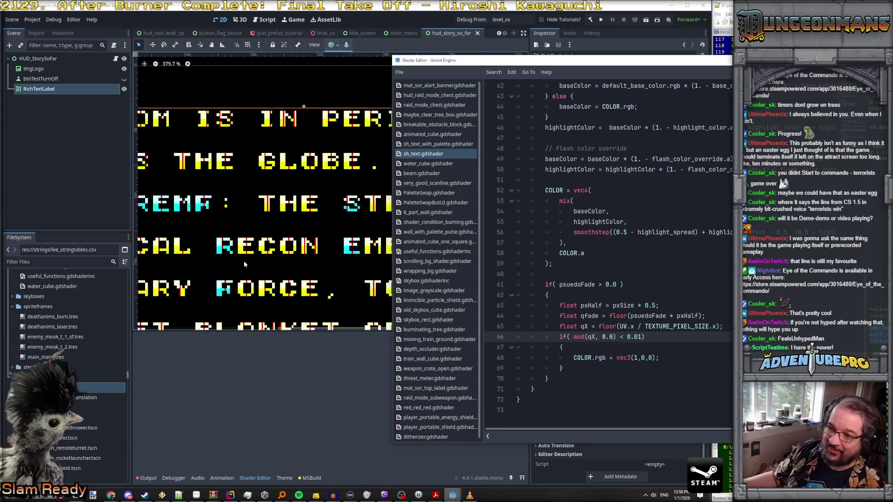
{"action": "scroll", "coordinate": [329, 266], "scroll_direction": "up", "scroll_amount": 3}
{"action": "scroll", "coordinate": [323, 266], "scroll_direction": "up", "scroll_amount": 1}
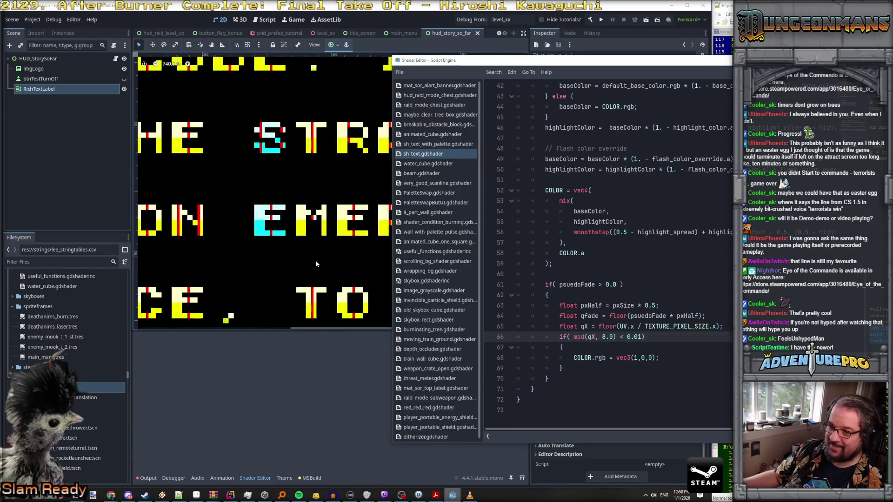
{"action": "scroll", "coordinate": [265, 237], "scroll_direction": "down", "scroll_amount": 3}
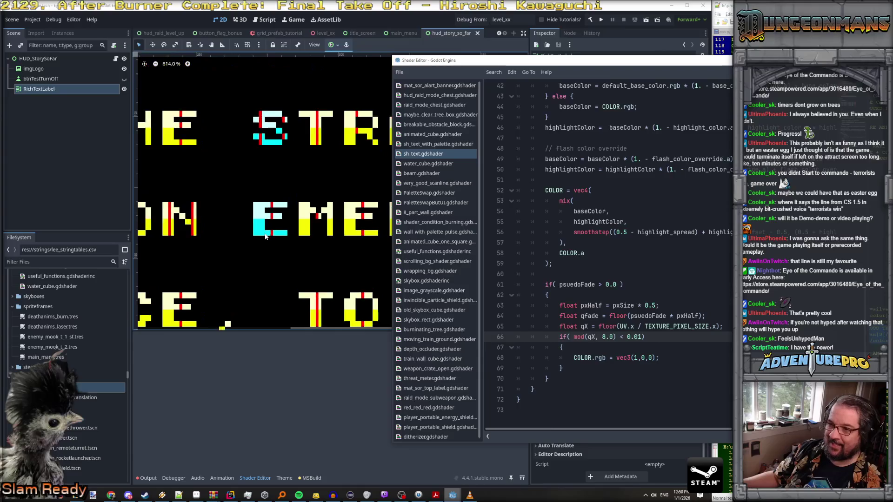
{"action": "scroll", "coordinate": [289, 191], "scroll_direction": "up", "scroll_amount": 3}
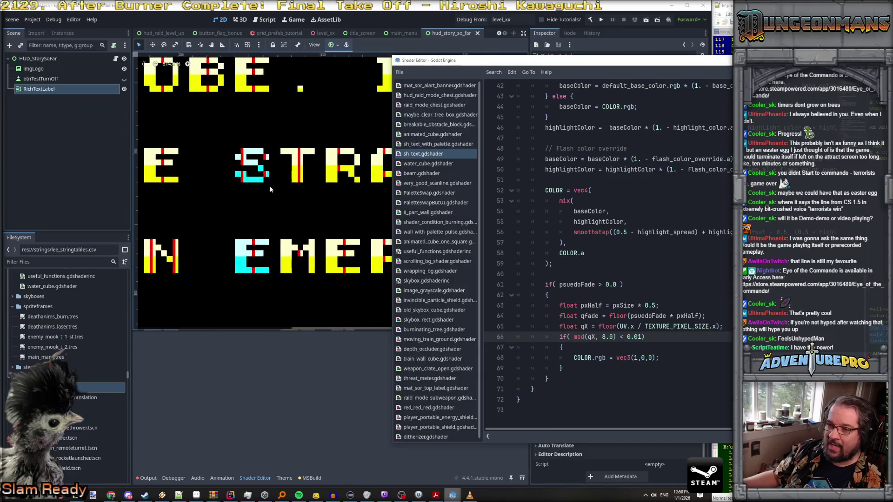
{"action": "scroll", "coordinate": [261, 183], "scroll_direction": "up", "scroll_amount": 1}
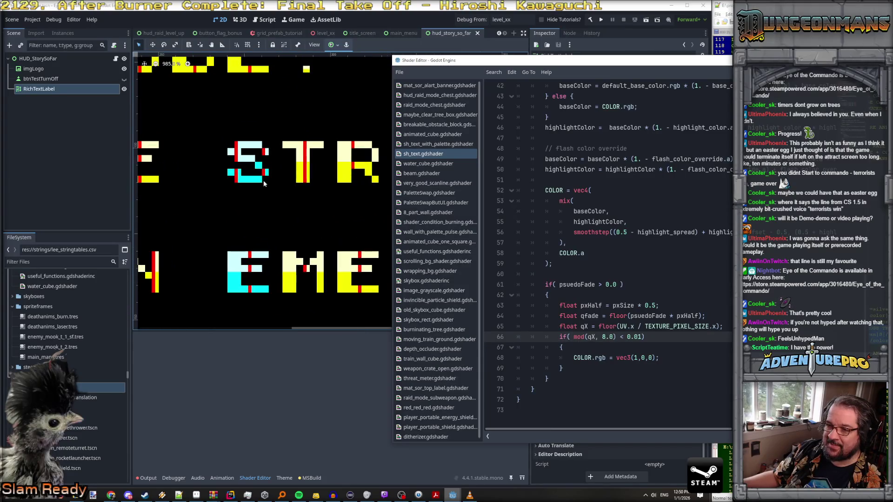
{"action": "left_click", "coordinate": [301, 181]}
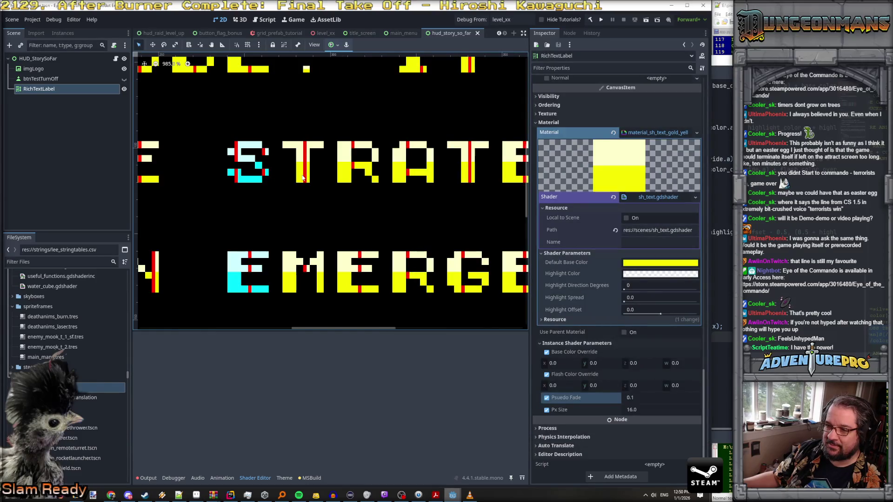
Step: Zoom and pan the canvas to the ACROSS THE and TACTICAL lines to inspect the red columns
{"action": "scroll", "coordinate": [303, 177], "scroll_direction": "down", "scroll_amount": 2}
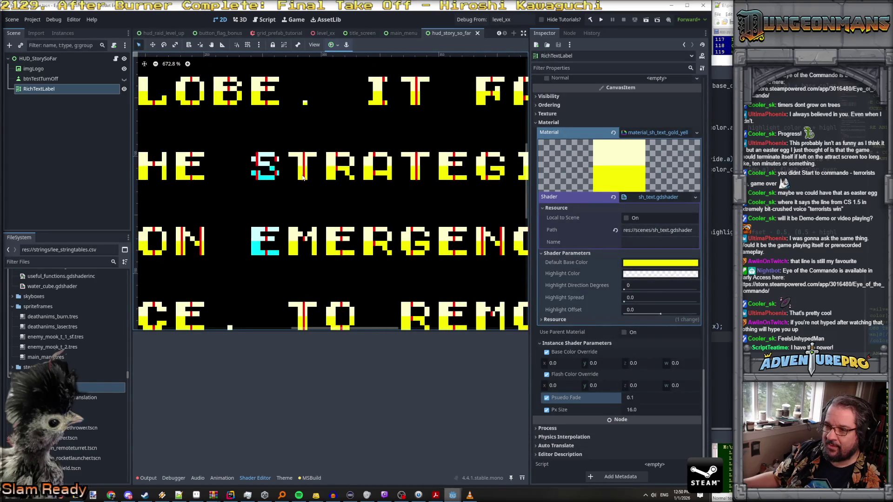
{"action": "scroll", "coordinate": [442, 205], "scroll_direction": "down", "scroll_amount": 3}
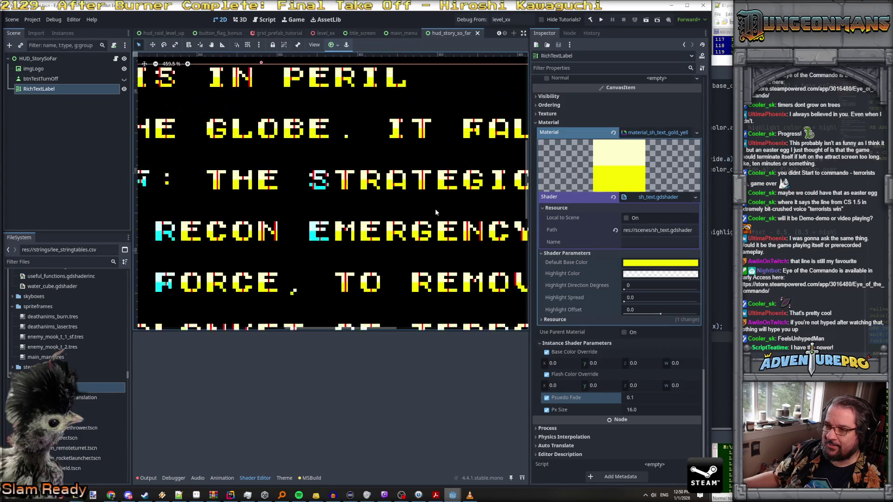
{"action": "scroll", "coordinate": [448, 214], "scroll_direction": "up", "scroll_amount": 6}
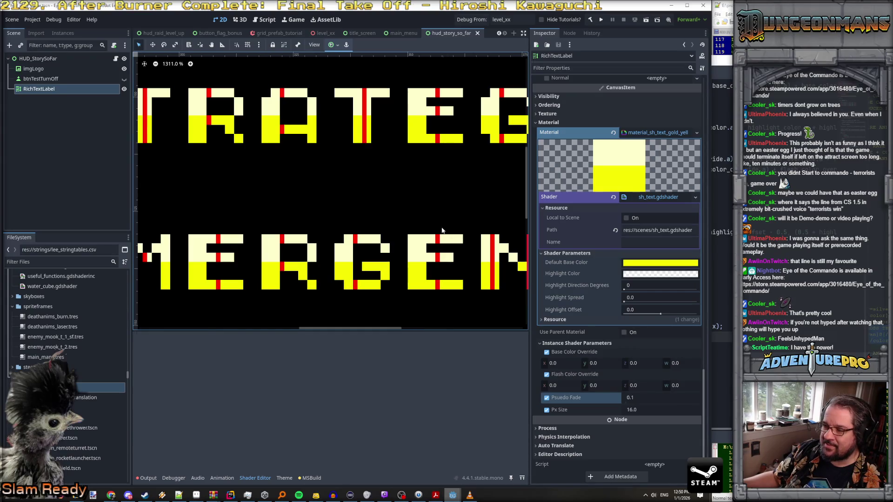
{"action": "scroll", "coordinate": [428, 239], "scroll_direction": "down", "scroll_amount": 2}
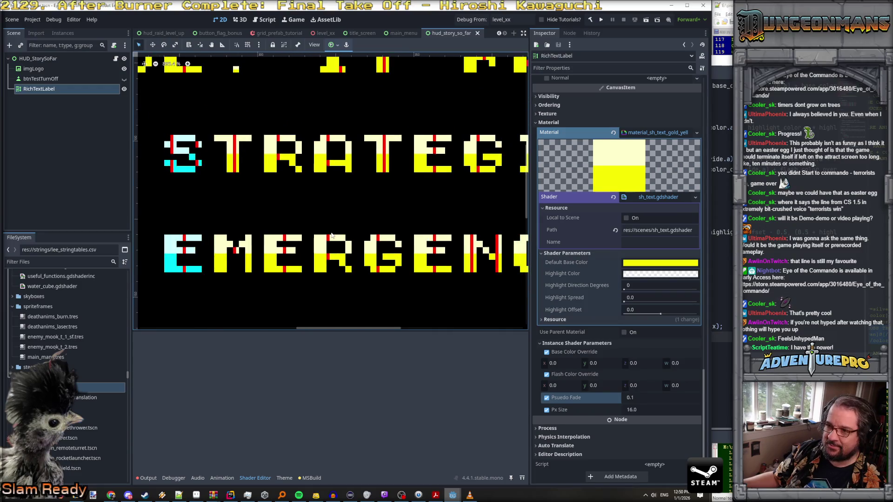
{"action": "scroll", "coordinate": [332, 236], "scroll_direction": "down", "scroll_amount": 3}
{"action": "scroll", "coordinate": [298, 223], "scroll_direction": "up", "scroll_amount": 2}
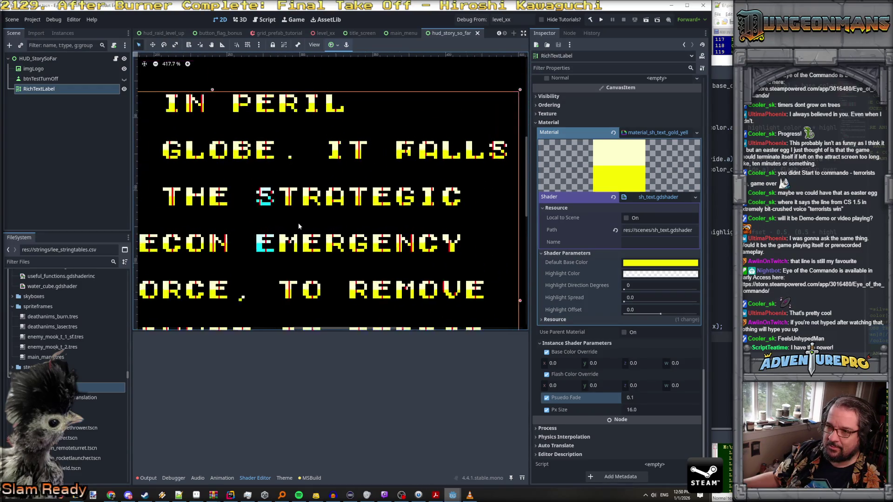
{"action": "left_click_drag", "start_coordinate": [298, 223], "coordinate": [431, 206]}
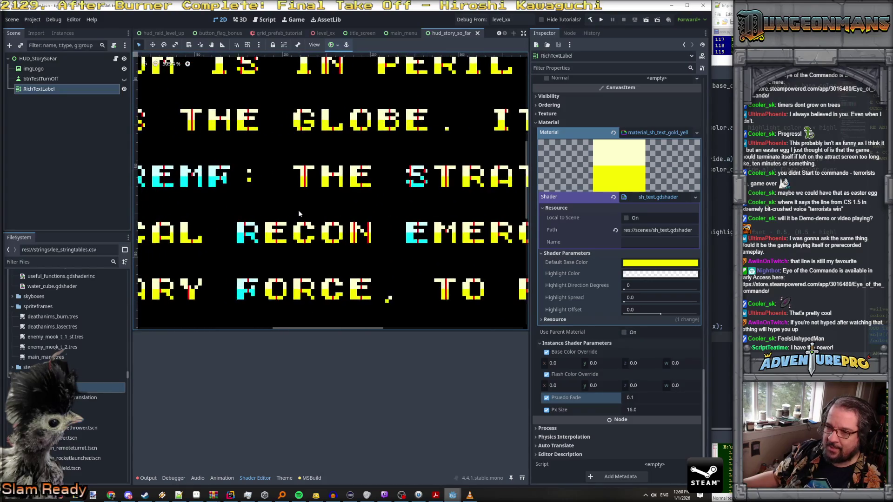
{"action": "scroll", "coordinate": [298, 210], "scroll_direction": "up", "scroll_amount": 1}
{"action": "left_click_drag", "start_coordinate": [298, 210], "coordinate": [411, 197]}
{"action": "left_click_drag", "start_coordinate": [305, 199], "coordinate": [444, 200]}
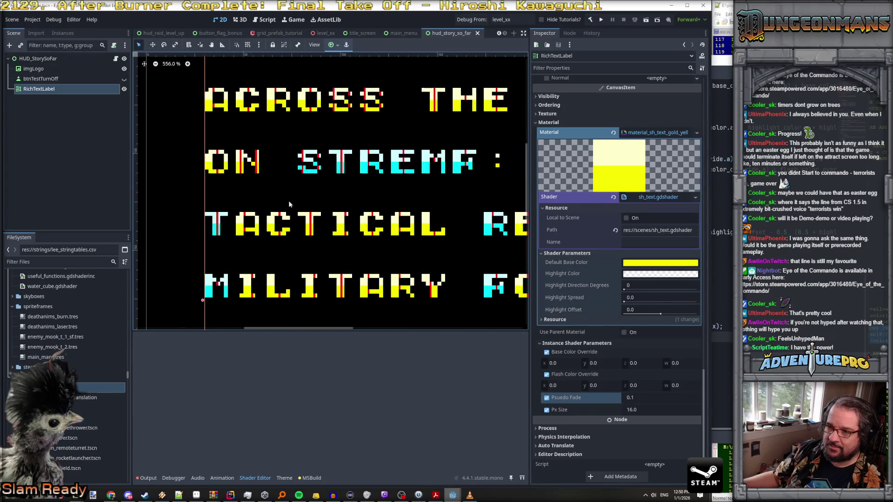
{"action": "scroll", "coordinate": [225, 194], "scroll_direction": "up", "scroll_amount": 6}
{"action": "scroll", "coordinate": [191, 140], "scroll_direction": "up", "scroll_amount": 7}
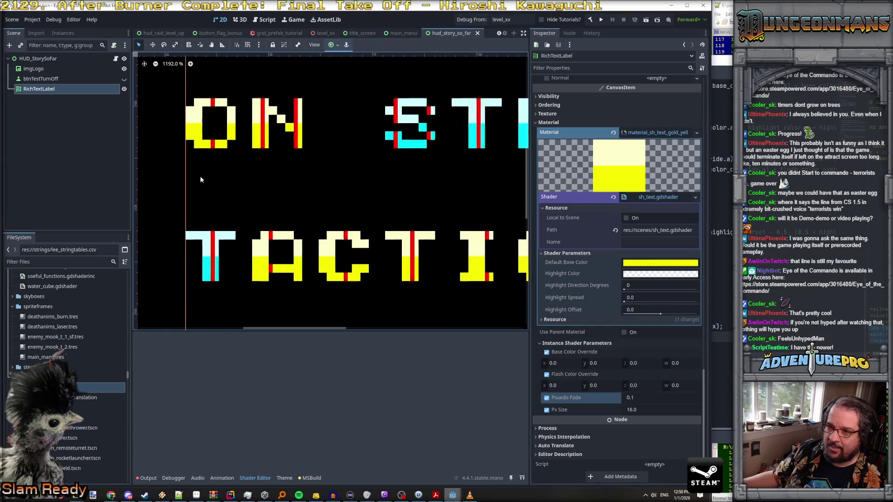
{"action": "scroll", "coordinate": [186, 133], "scroll_direction": "up", "scroll_amount": 8}
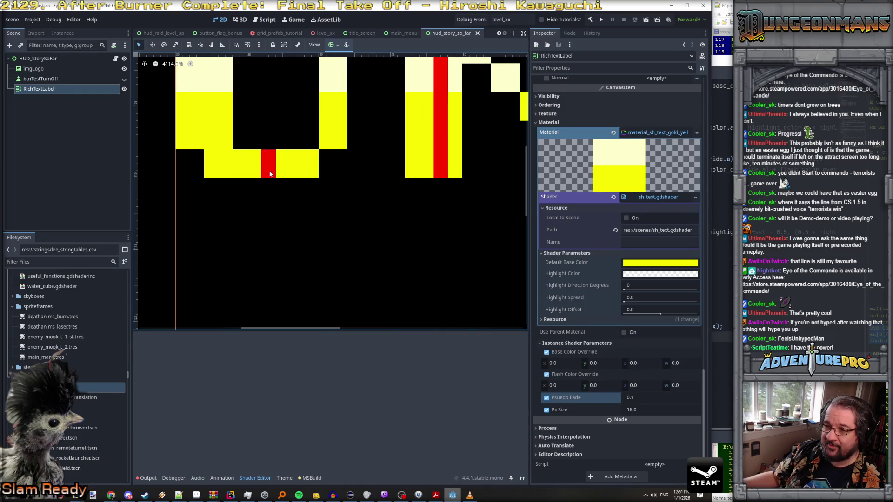
Step: Pan across the story text to the RECON and FORCE lines, then bring up sh_text.gdshader
{"action": "scroll", "coordinate": [328, 173], "scroll_direction": "down", "scroll_amount": 5}
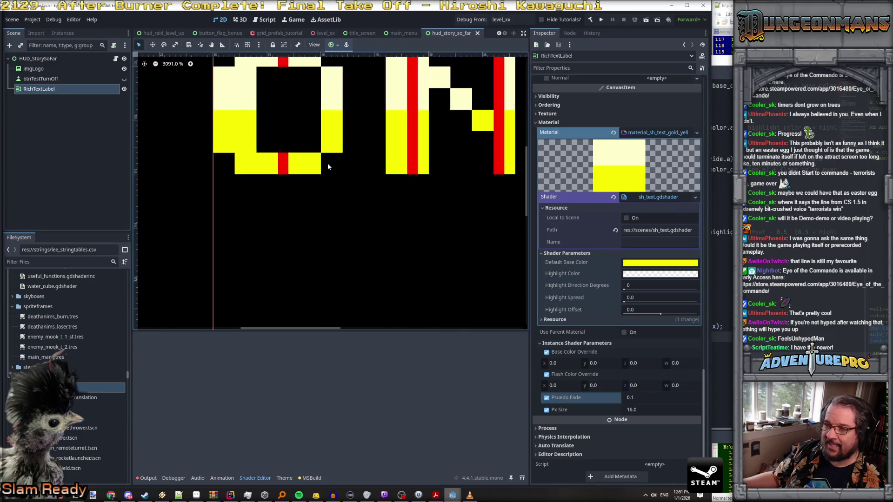
{"action": "scroll", "coordinate": [301, 112], "scroll_direction": "up", "scroll_amount": 4}
{"action": "scroll", "coordinate": [233, 86], "scroll_direction": "down", "scroll_amount": 1}
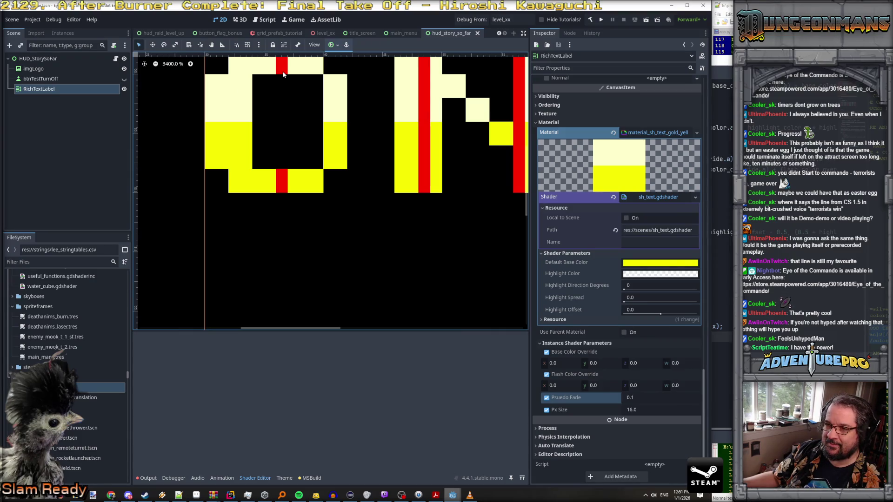
{"action": "scroll", "coordinate": [283, 70], "scroll_direction": "down", "scroll_amount": 1}
{"action": "scroll", "coordinate": [282, 93], "scroll_direction": "up", "scroll_amount": 3}
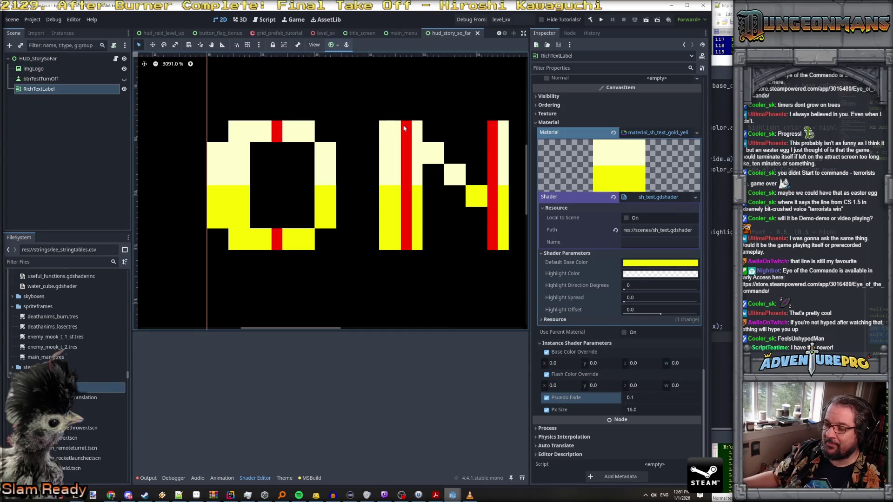
{"action": "scroll", "coordinate": [405, 130], "scroll_direction": "down", "scroll_amount": 16}
{"action": "scroll", "coordinate": [456, 163], "scroll_direction": "down", "scroll_amount": 3}
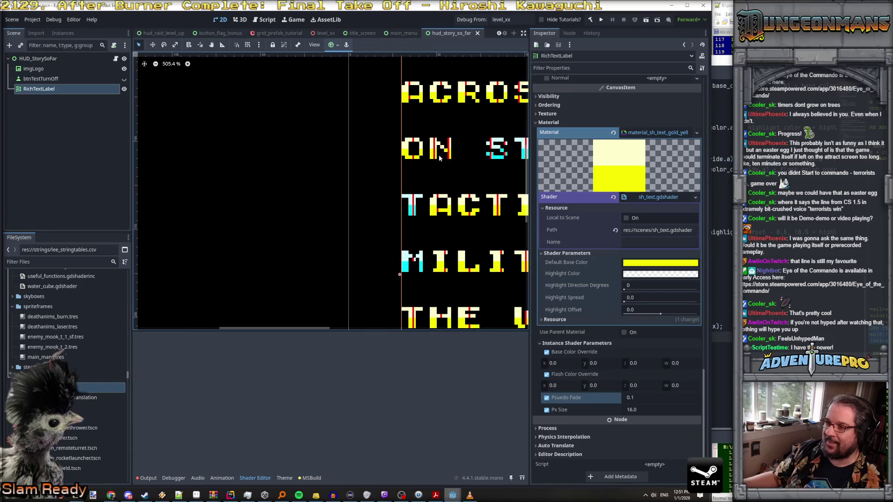
{"action": "left_click_drag", "start_coordinate": [491, 209], "coordinate": [262, 210]}
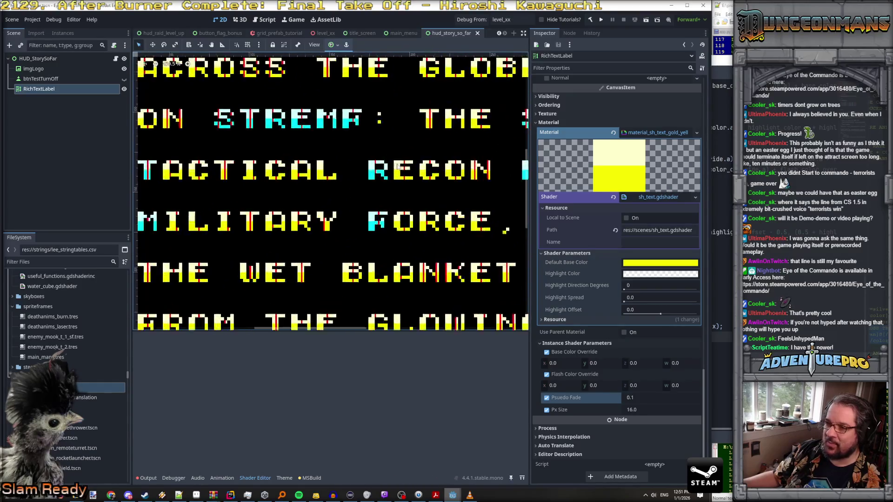
{"action": "scroll", "coordinate": [400, 167], "scroll_direction": "up", "scroll_amount": 3}
{"action": "left_click_drag", "start_coordinate": [452, 216], "coordinate": [327, 180]}
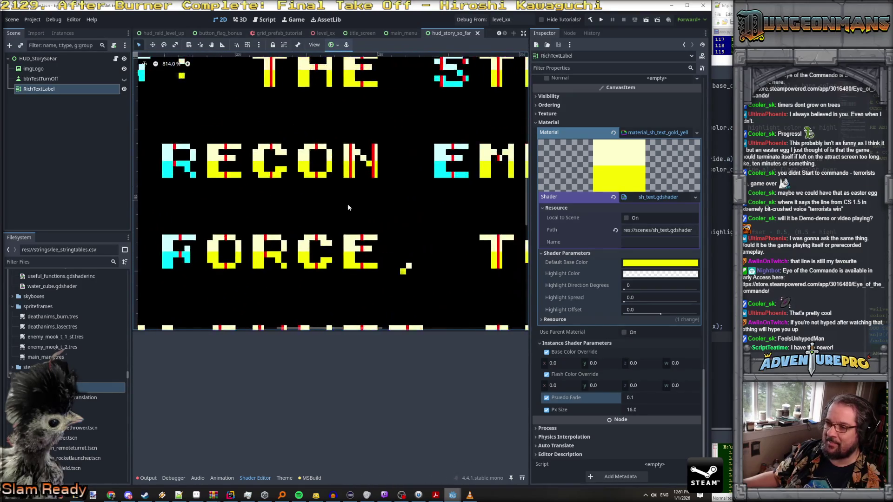
{"action": "scroll", "coordinate": [372, 189], "scroll_direction": "down", "scroll_amount": 2}
{"action": "scroll", "coordinate": [372, 187], "scroll_direction": "down", "scroll_amount": 1}
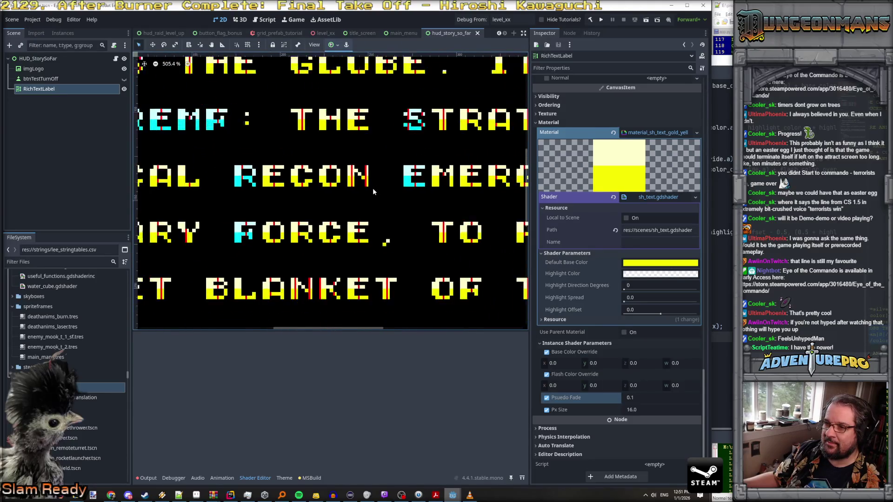
{"action": "scroll", "coordinate": [372, 192], "scroll_direction": "up", "scroll_amount": 5}
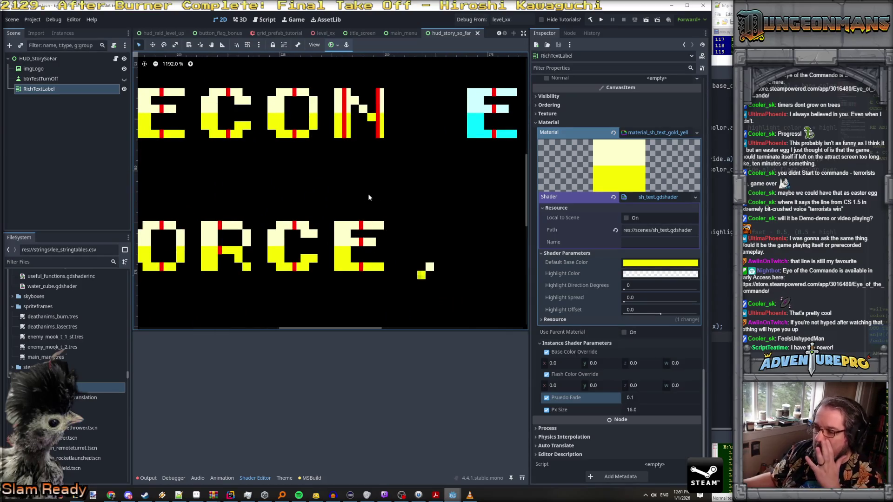
{"action": "scroll", "coordinate": [367, 193], "scroll_direction": "down", "scroll_amount": 6}
{"action": "scroll", "coordinate": [368, 197], "scroll_direction": "down", "scroll_amount": 3}
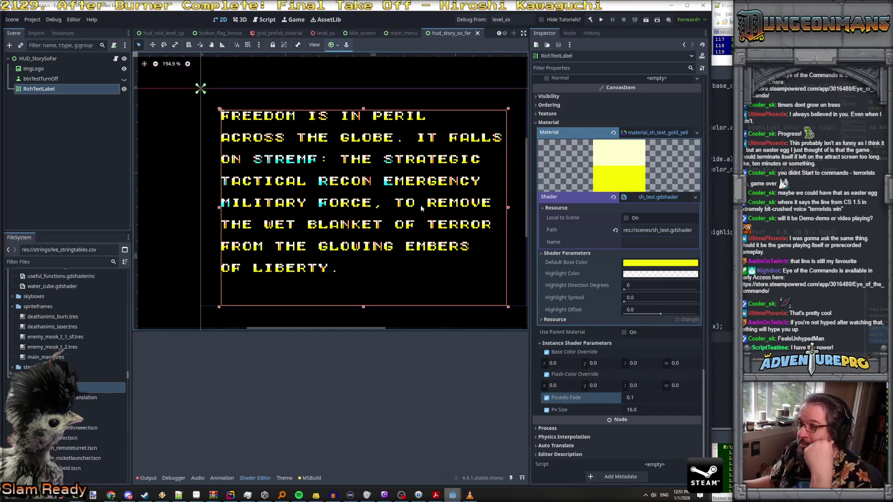
{"action": "scroll", "coordinate": [437, 207], "scroll_direction": "up", "scroll_amount": 1}
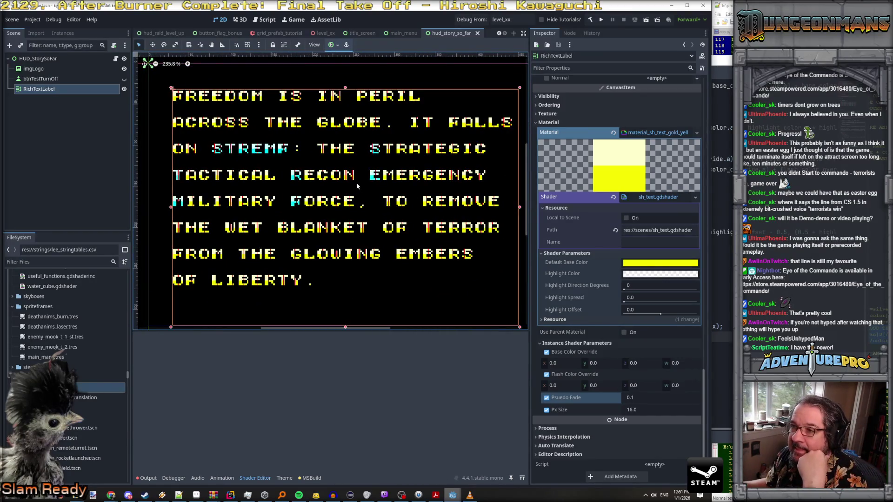
{"action": "left_click", "coordinate": [657, 196]}
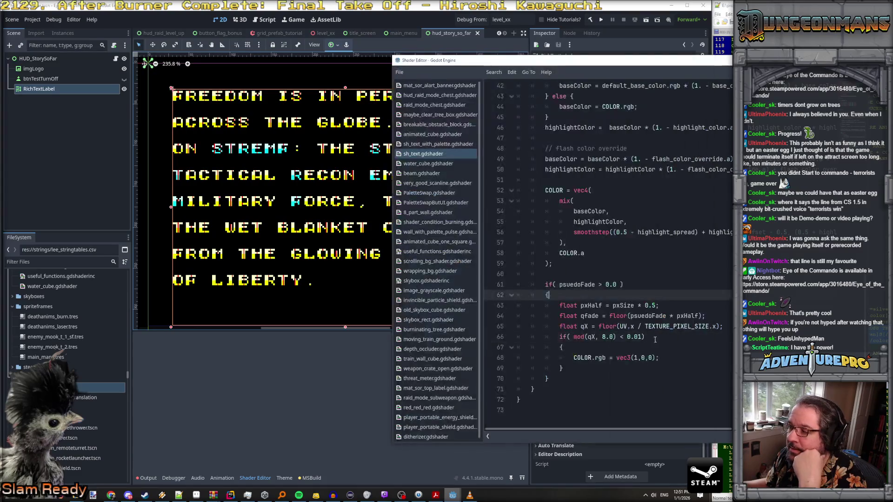
Step: Change the column colour from vec3(1,0,0) to black vec3(0,0,0) and zoom in to check
{"action": "double_click", "coordinate": [635, 358]}
{"action": "type", "text": "0"}
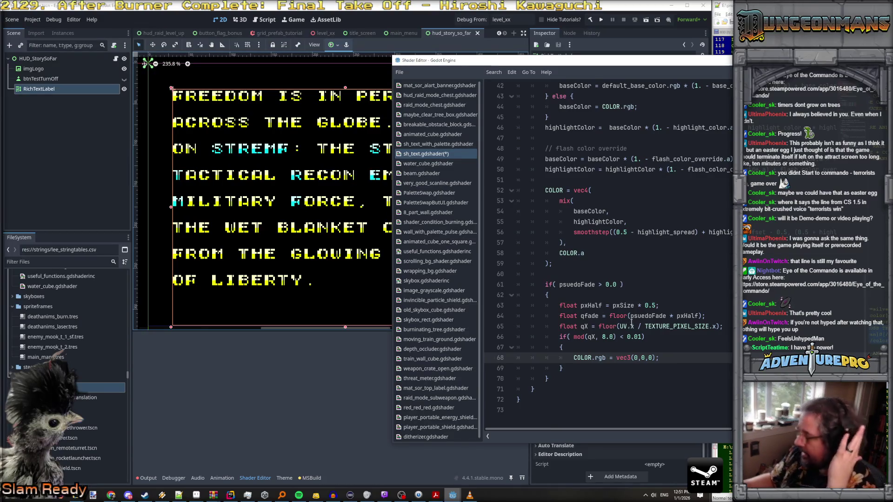
{"action": "scroll", "coordinate": [176, 99], "scroll_direction": "up", "scroll_amount": 2}
{"action": "scroll", "coordinate": [178, 100], "scroll_direction": "up", "scroll_amount": 4}
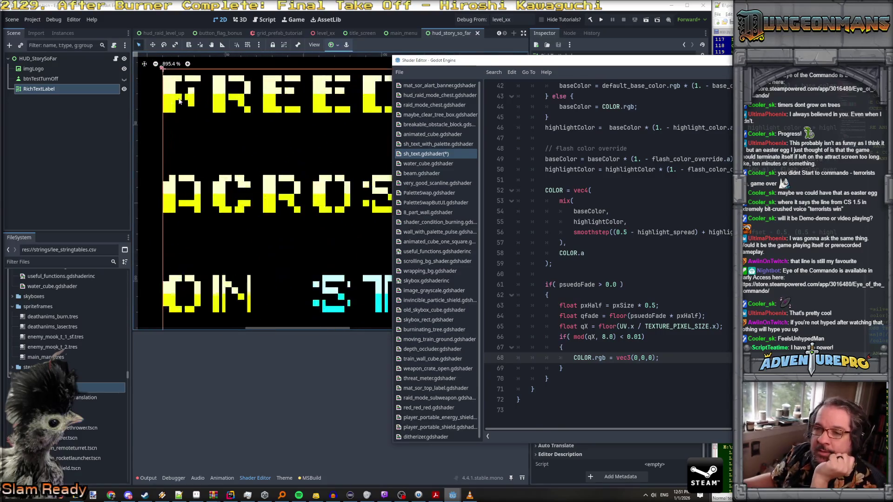
{"action": "scroll", "coordinate": [234, 130], "scroll_direction": "down", "scroll_amount": 2}
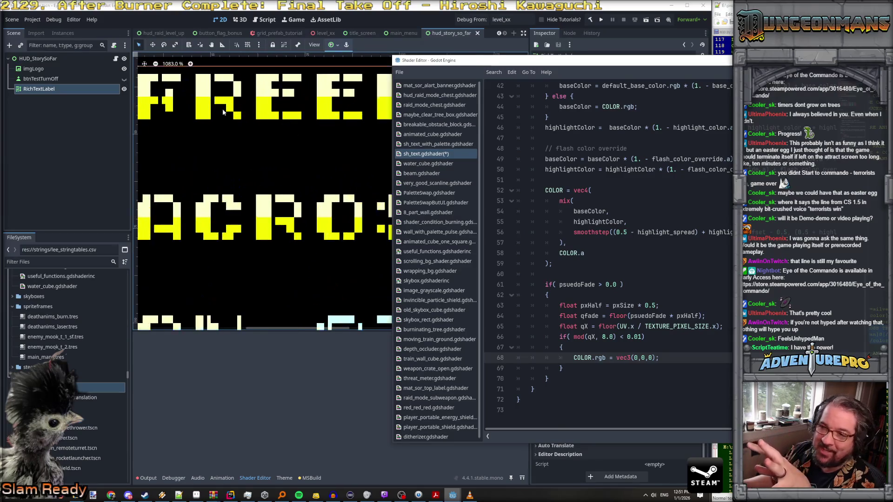
{"action": "left_click", "coordinate": [218, 155]}
{"action": "scroll", "coordinate": [219, 156], "scroll_direction": "up", "scroll_amount": 2}
{"action": "scroll", "coordinate": [181, 115], "scroll_direction": "up", "scroll_amount": 4}
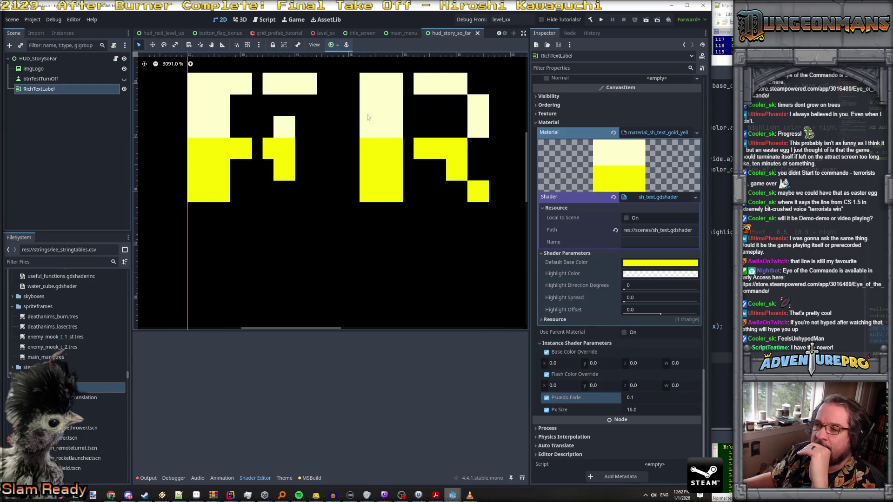
Step: Replace the column test's '< 0.01' with '== 0.0' on line 66 and move the editor aside
{"action": "left_click", "coordinate": [722, 233]}
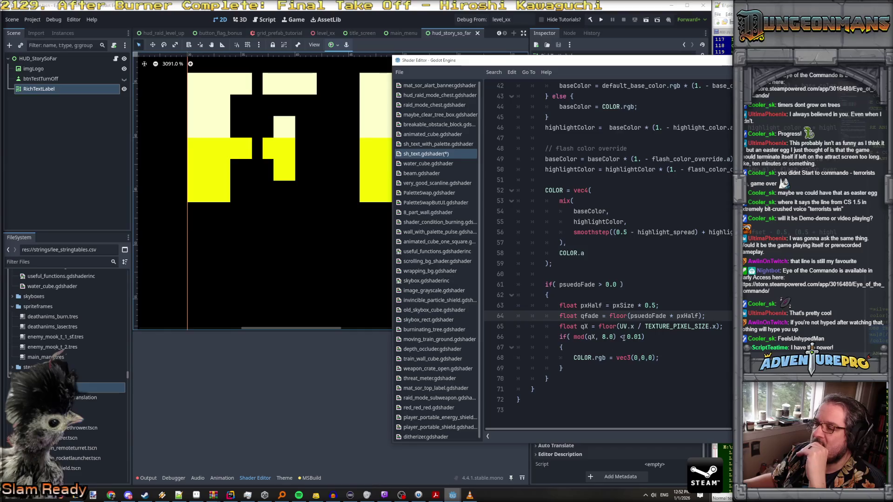
{"action": "left_click_drag", "start_coordinate": [620, 337], "coordinate": [643, 336]}
{"action": "type", "text": "== 0.0"}
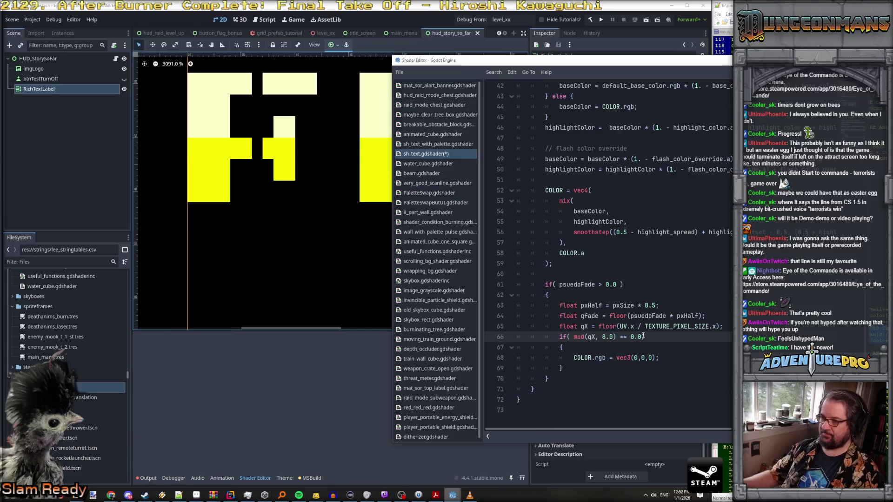
{"action": "left_click", "coordinate": [668, 348]}
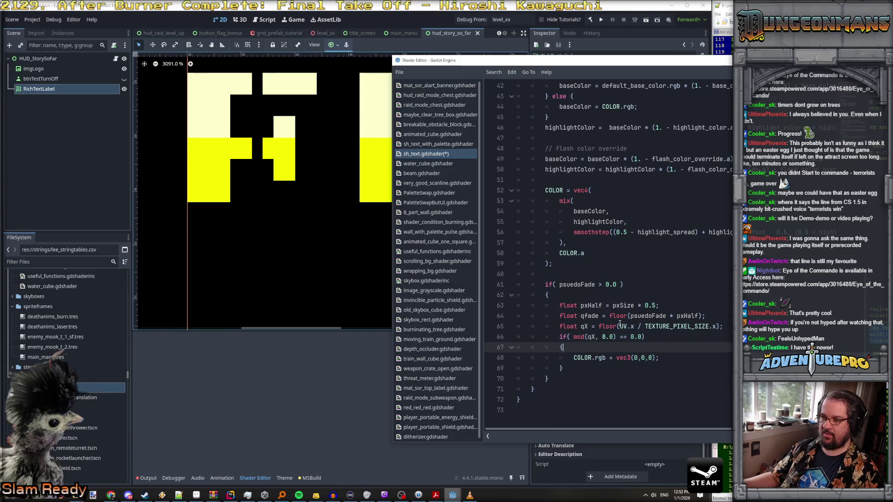
{"action": "left_click_drag", "start_coordinate": [566, 56], "coordinate": [760, 59]}
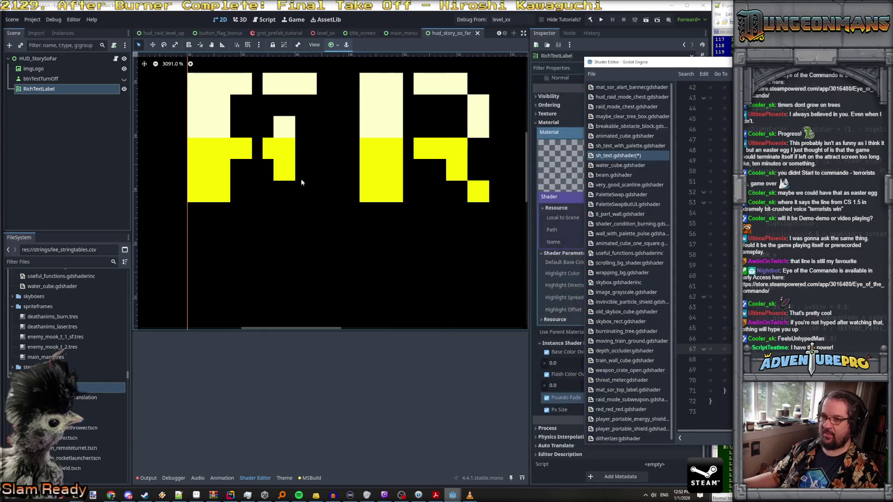
{"action": "scroll", "coordinate": [298, 181], "scroll_direction": "down", "scroll_amount": 2}
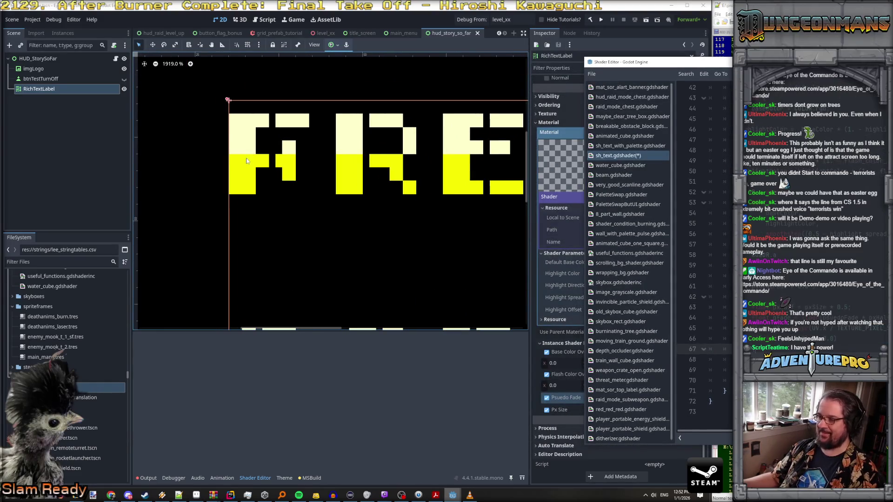
{"action": "scroll", "coordinate": [233, 123], "scroll_direction": "up", "scroll_amount": 2}
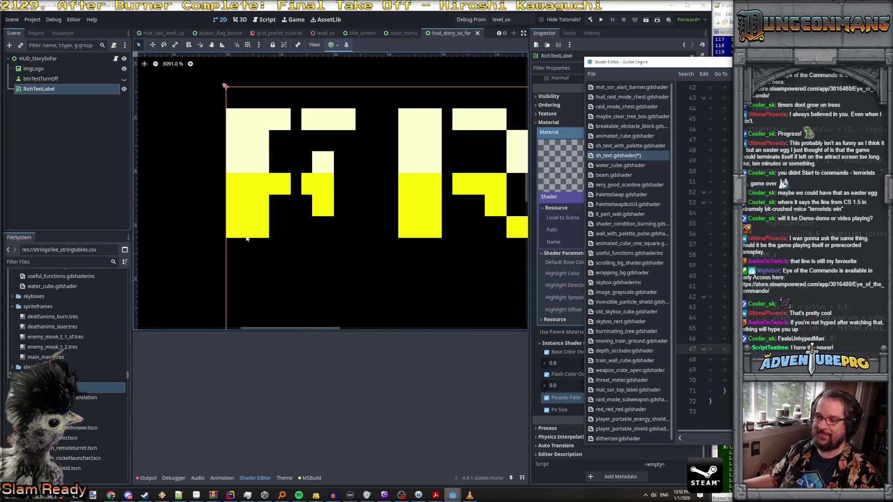
{"action": "scroll", "coordinate": [243, 205], "scroll_direction": "down", "scroll_amount": 1}
{"action": "scroll", "coordinate": [243, 228], "scroll_direction": "up", "scroll_amount": 2}
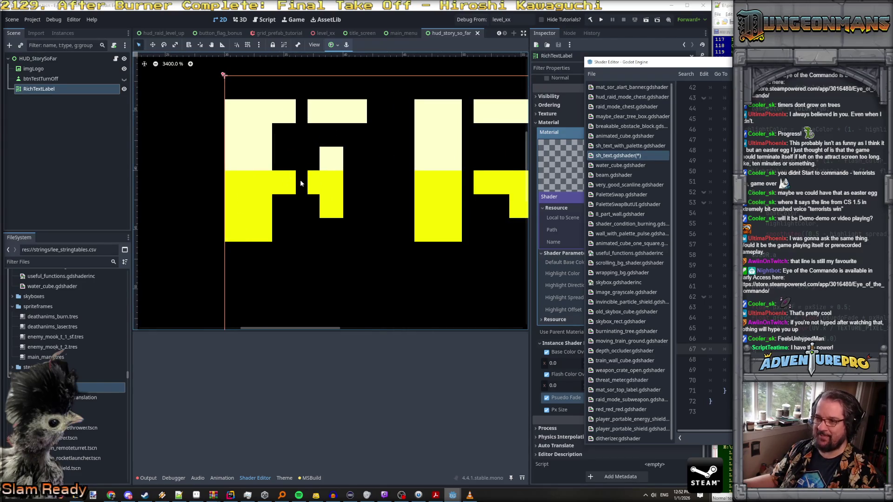
{"action": "scroll", "coordinate": [483, 235], "scroll_direction": "down", "scroll_amount": 8}
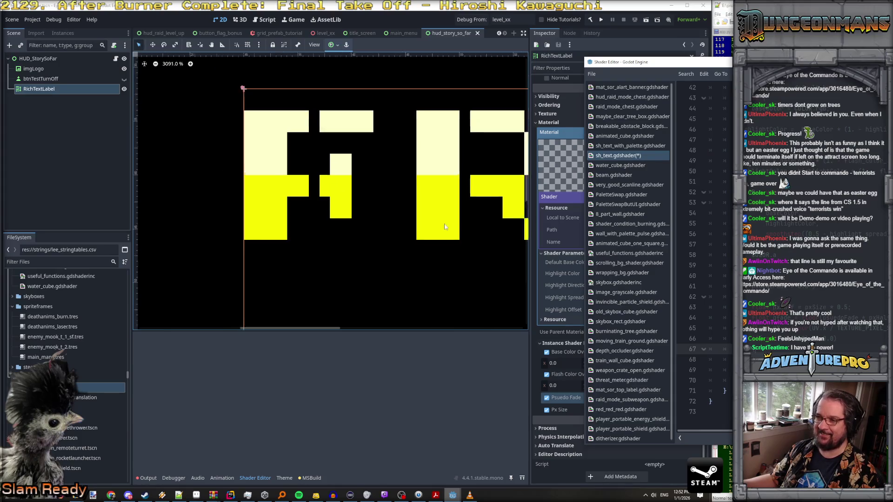
{"action": "left_click", "coordinate": [490, 255]}
{"action": "scroll", "coordinate": [489, 255], "scroll_direction": "down", "scroll_amount": 4}
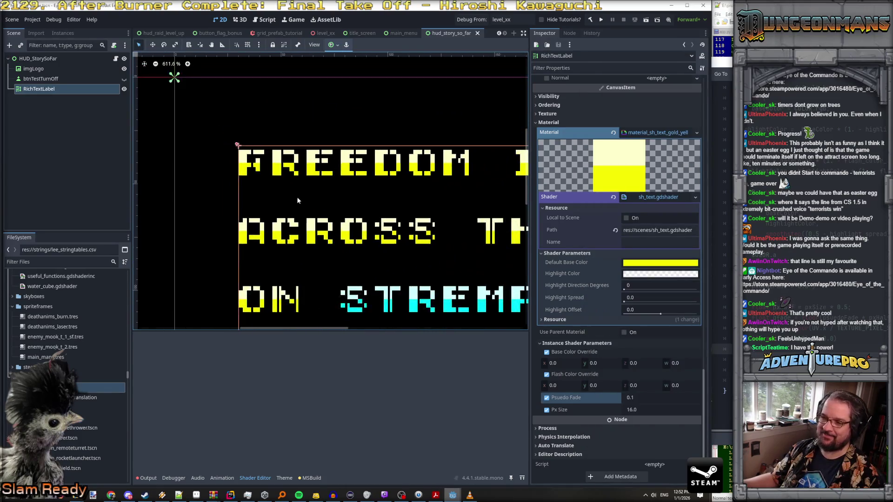
{"action": "scroll", "coordinate": [379, 228], "scroll_direction": "up", "scroll_amount": 6}
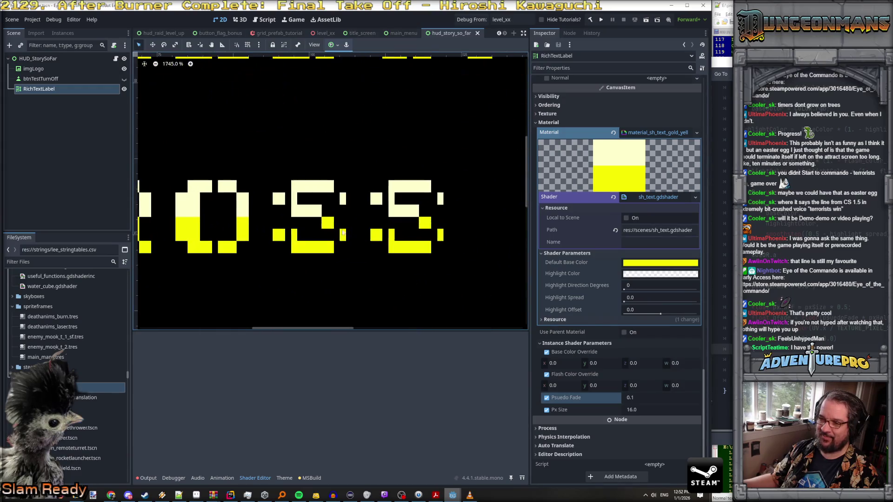
{"action": "scroll", "coordinate": [257, 235], "scroll_direction": "down", "scroll_amount": 3}
{"action": "scroll", "coordinate": [257, 236], "scroll_direction": "down", "scroll_amount": 8}
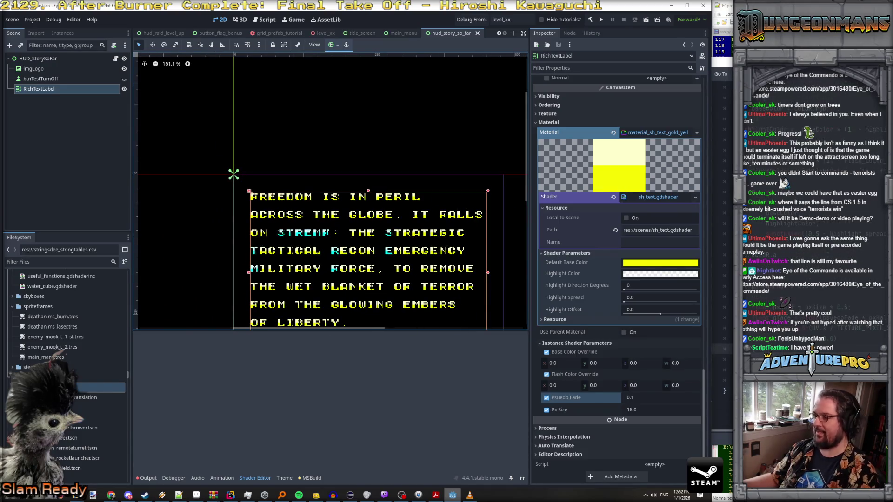
{"action": "key", "text": "alt+Tab"}
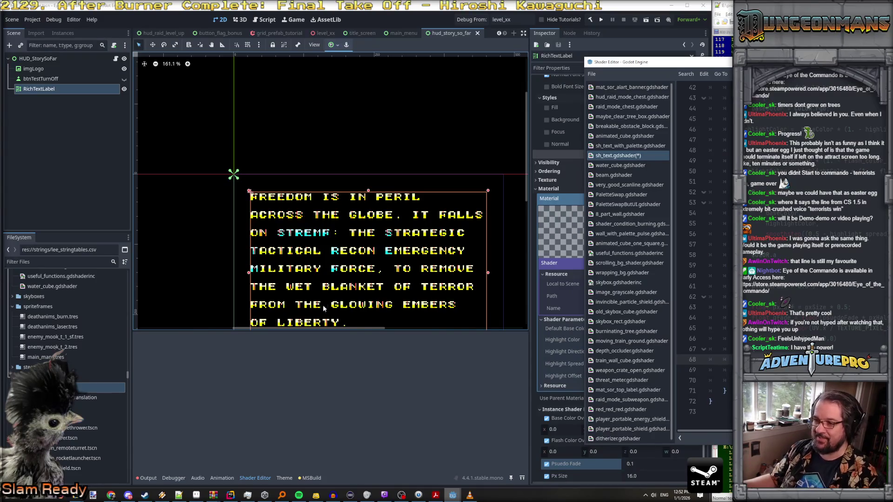
Step: Delete the pseudo-fade block of shader code, then undo the deletion
{"action": "scroll", "coordinate": [332, 281], "scroll_direction": "up", "scroll_amount": 4}
{"action": "scroll", "coordinate": [332, 281], "scroll_direction": "up", "scroll_amount": 1}
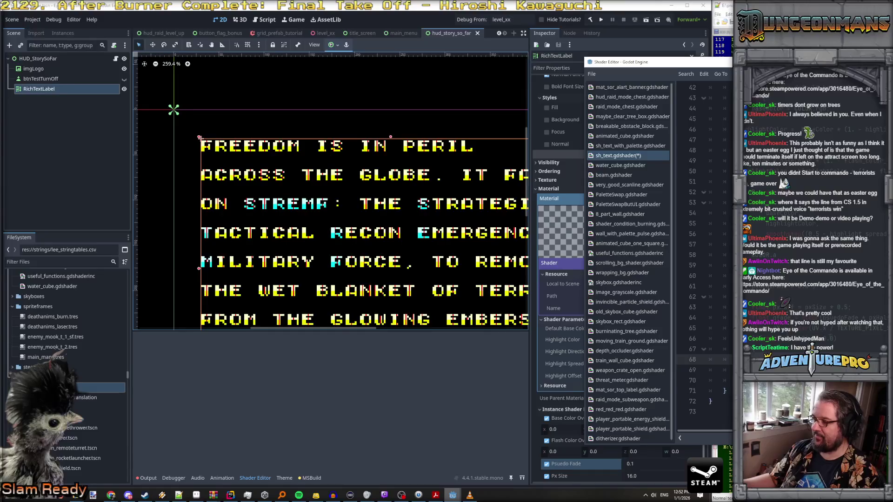
{"action": "scroll", "coordinate": [313, 235], "scroll_direction": "up", "scroll_amount": 12}
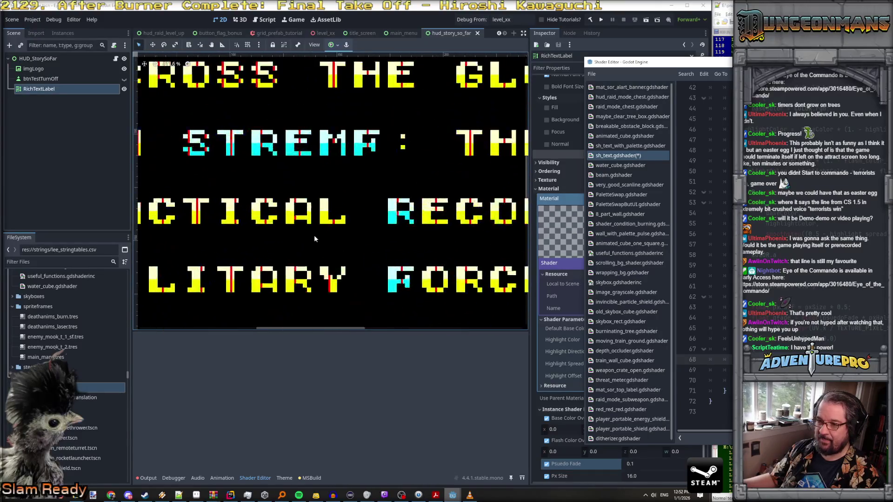
{"action": "scroll", "coordinate": [306, 241], "scroll_direction": "down", "scroll_amount": 6}
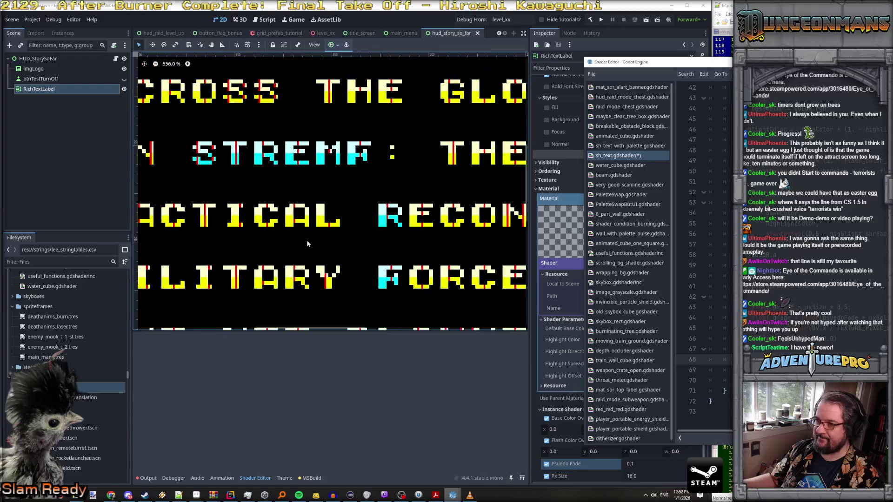
{"action": "scroll", "coordinate": [307, 243], "scroll_direction": "down", "scroll_amount": 8}
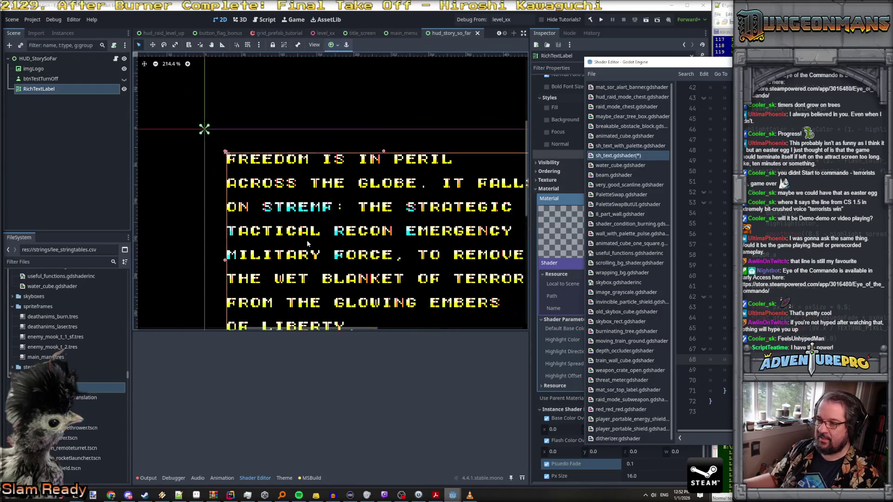
{"action": "scroll", "coordinate": [358, 284], "scroll_direction": "up", "scroll_amount": 4}
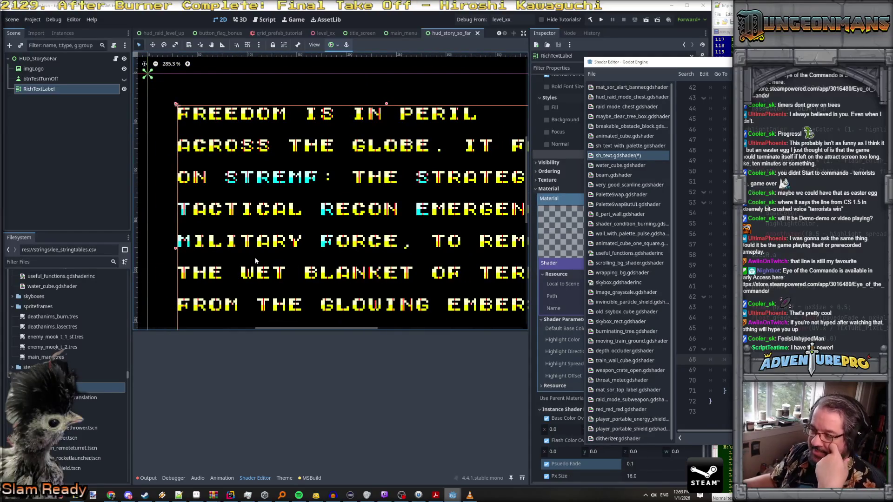
{"action": "scroll", "coordinate": [274, 255], "scroll_direction": "up", "scroll_amount": 6}
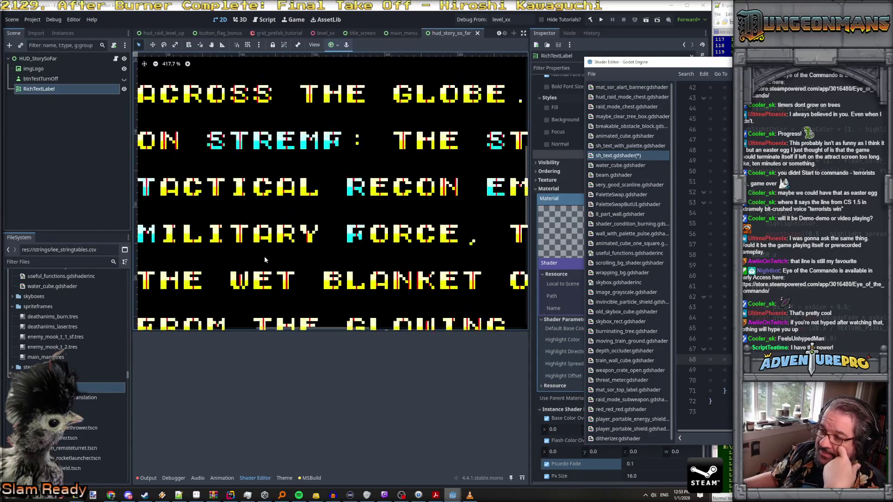
{"action": "scroll", "coordinate": [263, 264], "scroll_direction": "down", "scroll_amount": 3}
{"action": "scroll", "coordinate": [263, 264], "scroll_direction": "up", "scroll_amount": 7}
{"action": "scroll", "coordinate": [239, 291], "scroll_direction": "down", "scroll_amount": 7}
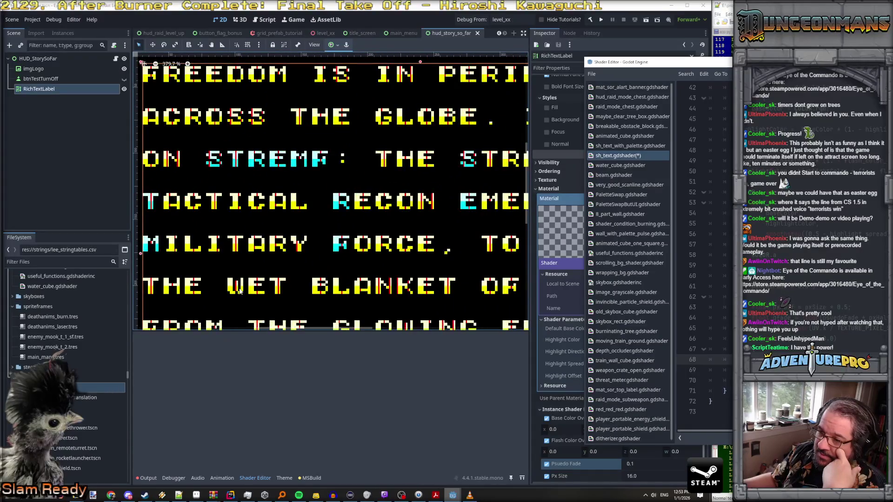
{"action": "scroll", "coordinate": [240, 290], "scroll_direction": "down", "scroll_amount": 4}
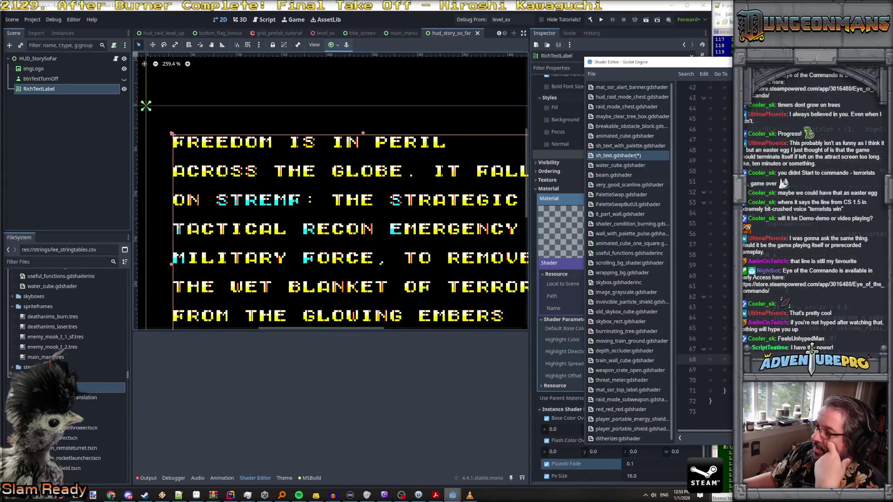
{"action": "left_click_drag", "start_coordinate": [712, 380], "coordinate": [716, 286]}
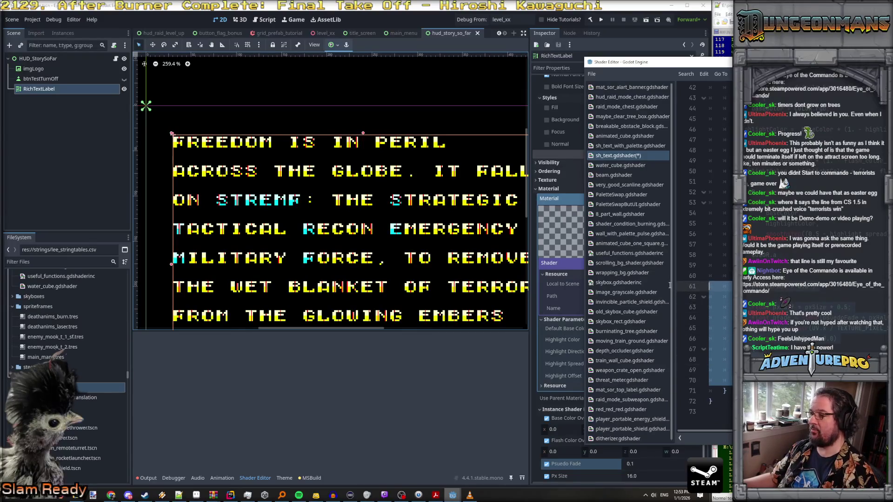
{"action": "key", "text": "Delete"}
{"action": "key", "text": "ctrl+z"}
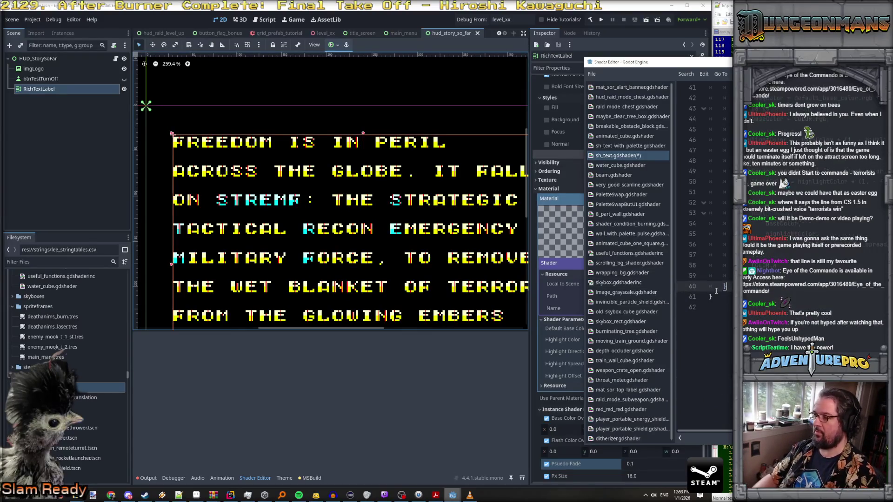
Step: Type 'if(' at the start of line 62 around lines 62–71, then return to the canvas
{"action": "left_click_drag", "start_coordinate": [725, 400], "coordinate": [702, 311]}
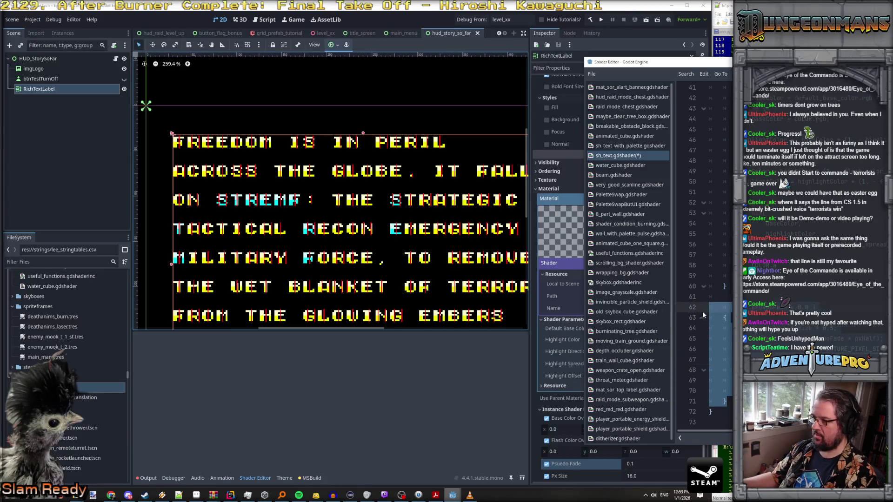
{"action": "left_click", "coordinate": [725, 306]}
{"action": "type", "text": "if("}
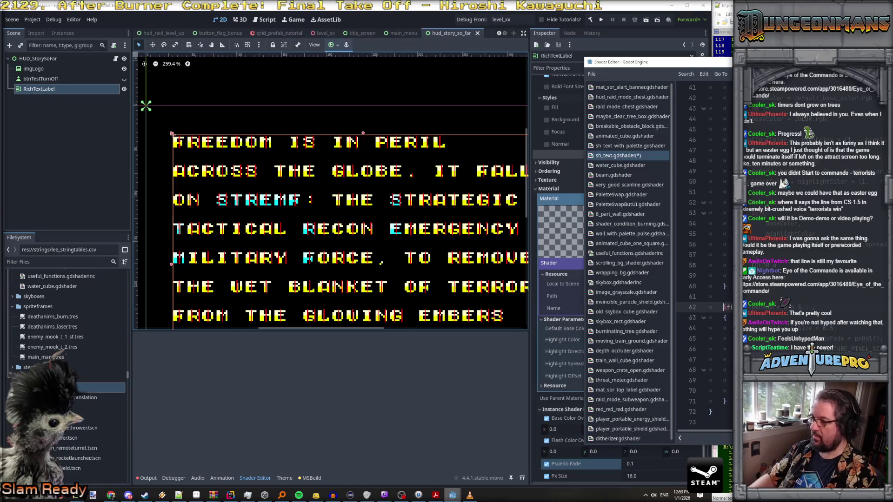
{"action": "scroll", "coordinate": [279, 146], "scroll_direction": "up", "scroll_amount": 2}
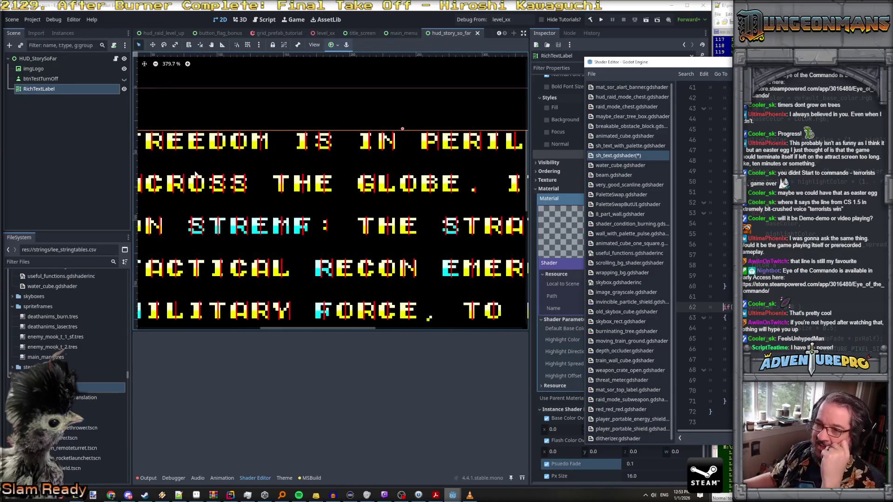
{"action": "left_click", "coordinate": [196, 161]}
{"action": "scroll", "coordinate": [242, 158], "scroll_direction": "down", "scroll_amount": 1}
{"action": "scroll", "coordinate": [230, 155], "scroll_direction": "up", "scroll_amount": 7}
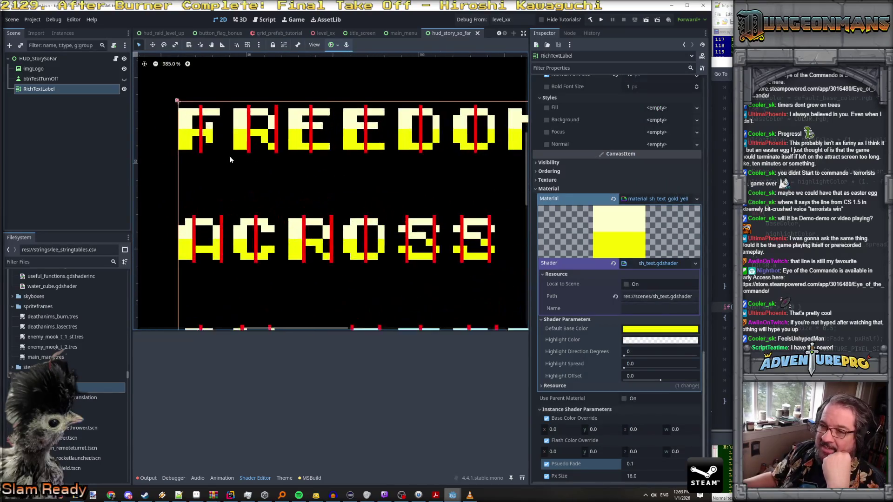
Step: Zoom into the red-striped ACROSS letters, then raise the Shader Editor with Alt+Tab
{"action": "scroll", "coordinate": [291, 165], "scroll_direction": "down", "scroll_amount": 5}
{"action": "scroll", "coordinate": [241, 218], "scroll_direction": "up", "scroll_amount": 4}
{"action": "scroll", "coordinate": [240, 214], "scroll_direction": "up", "scroll_amount": 5}
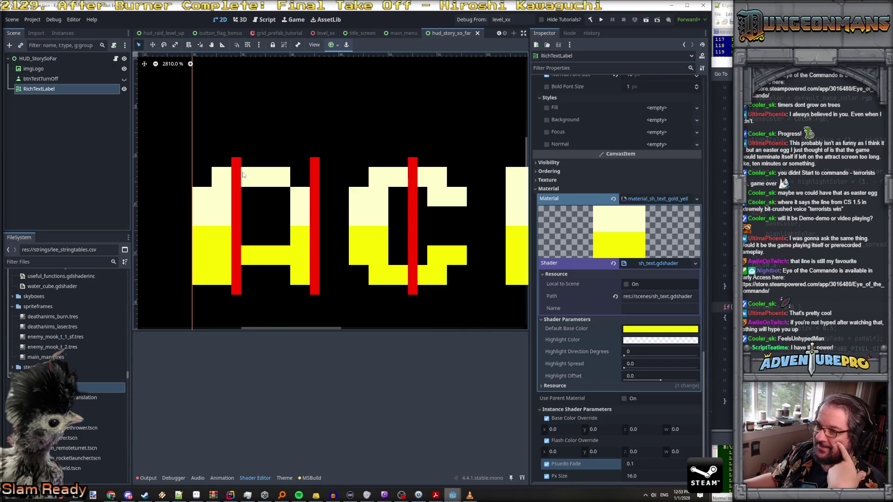
{"action": "key", "text": "alt+Tab"}
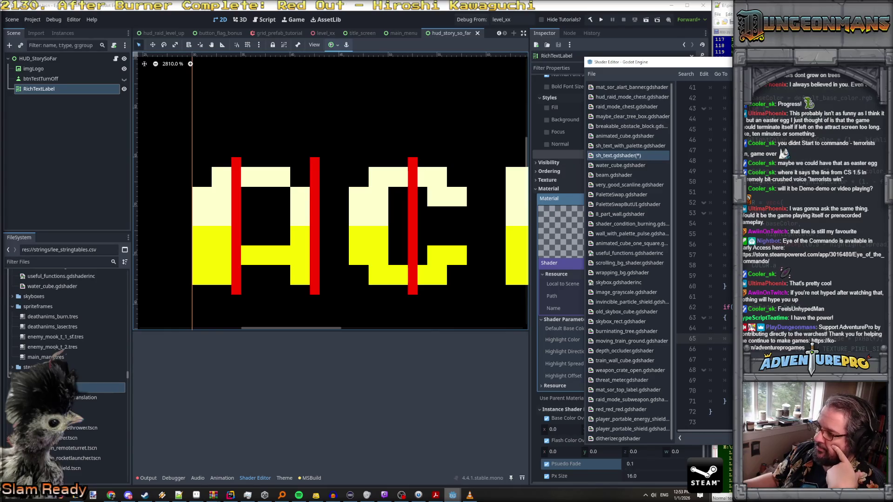
Step: Send the Shader Editor behind and reframe the FREEDOM ACROSS text on the canvas
{"action": "scroll", "coordinate": [325, 237], "scroll_direction": "down", "scroll_amount": 2}
{"action": "scroll", "coordinate": [305, 245], "scroll_direction": "up", "scroll_amount": 4}
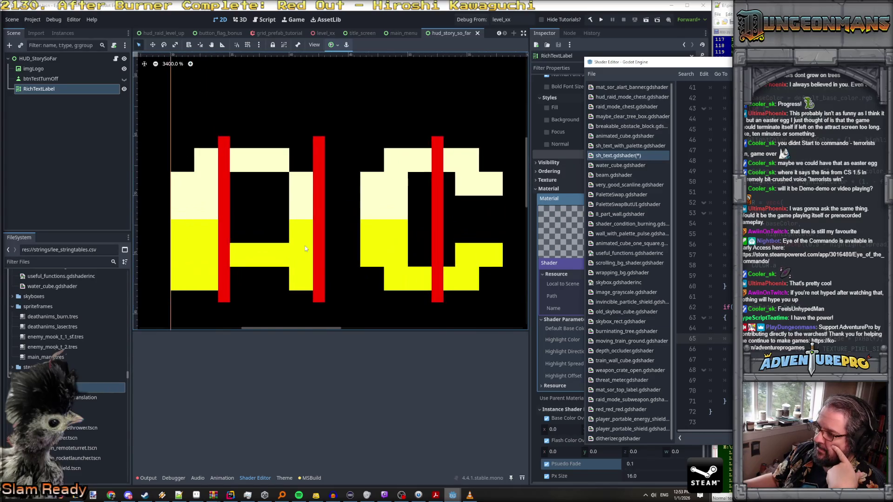
{"action": "left_click", "coordinate": [239, 259]}
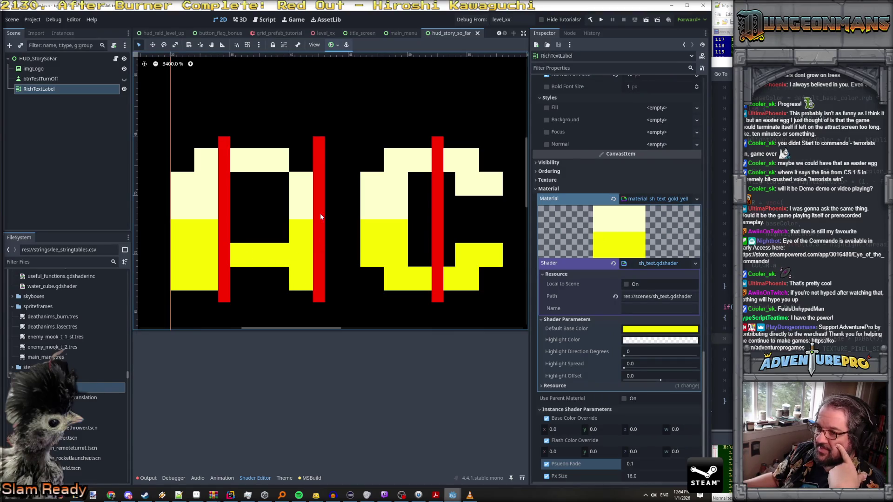
{"action": "scroll", "coordinate": [258, 238], "scroll_direction": "down", "scroll_amount": 10}
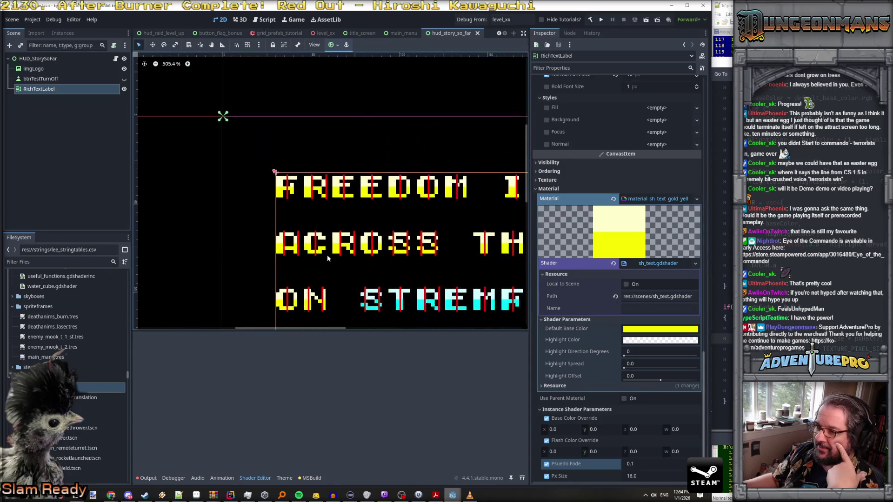
{"action": "scroll", "coordinate": [326, 254], "scroll_direction": "up", "scroll_amount": 3}
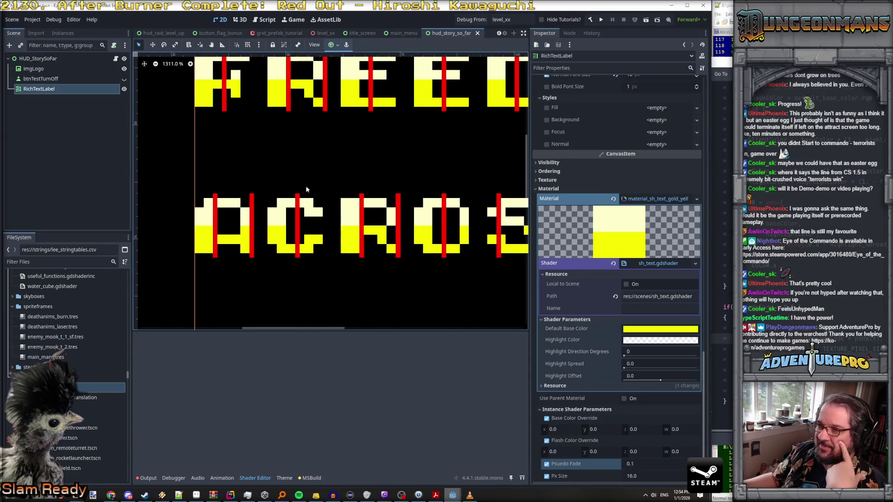
{"action": "left_click_drag", "start_coordinate": [305, 170], "coordinate": [287, 225]}
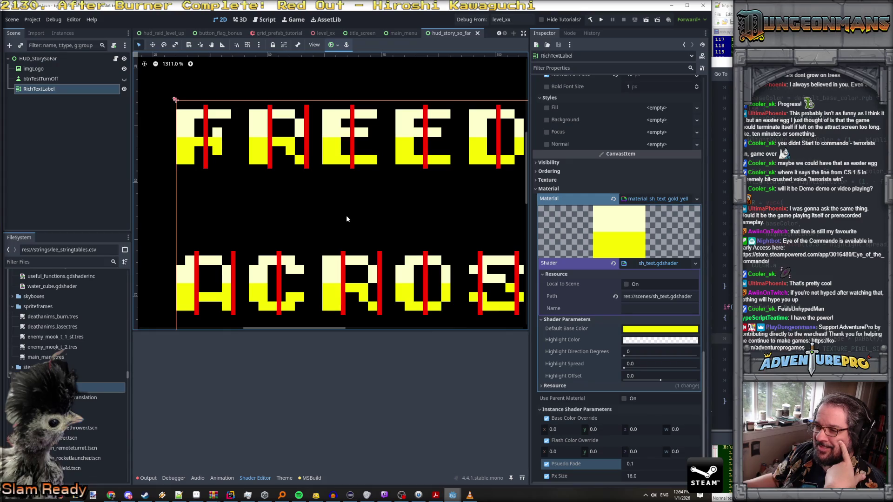
{"action": "scroll", "coordinate": [346, 216], "scroll_direction": "down", "scroll_amount": 8}
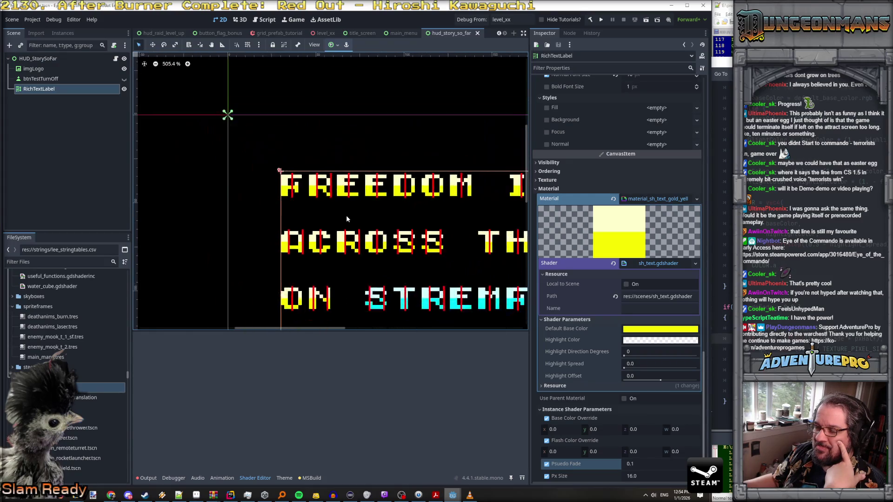
{"action": "scroll", "coordinate": [346, 215], "scroll_direction": "down", "scroll_amount": 1}
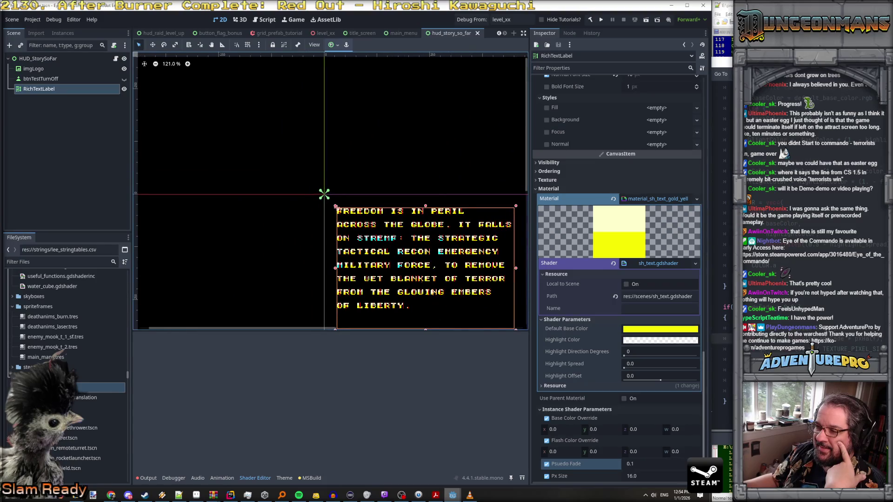
{"action": "scroll", "coordinate": [378, 265], "scroll_direction": "up", "scroll_amount": 4}
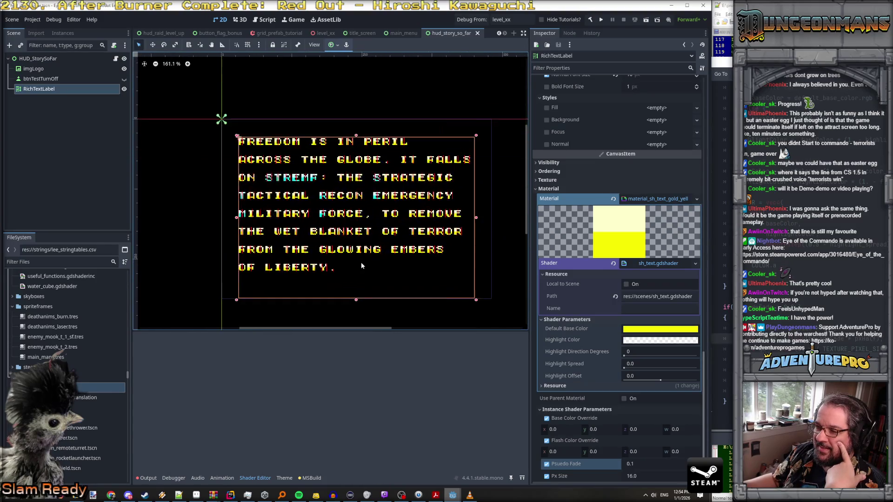
{"action": "scroll", "coordinate": [362, 265], "scroll_direction": "up", "scroll_amount": 1}
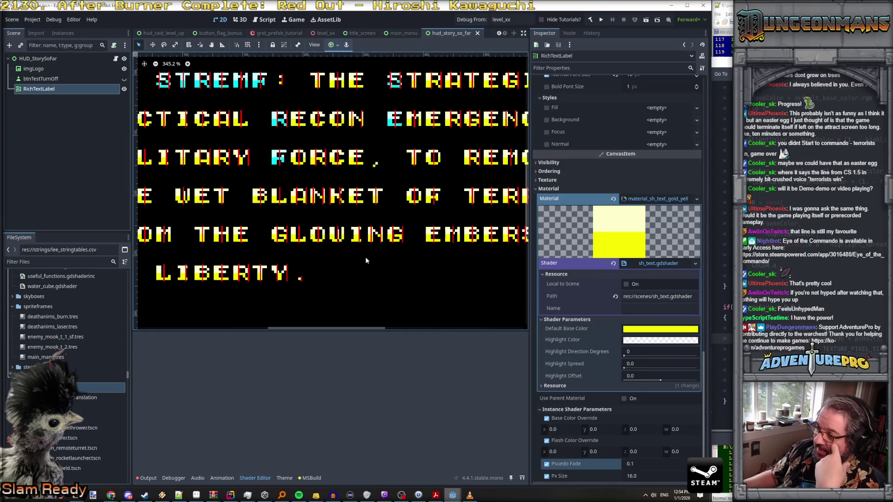
Step: Type a stray quote on line 63 and widen the Shader Editor over the 2D view
{"action": "left_click", "coordinate": [725, 317]}
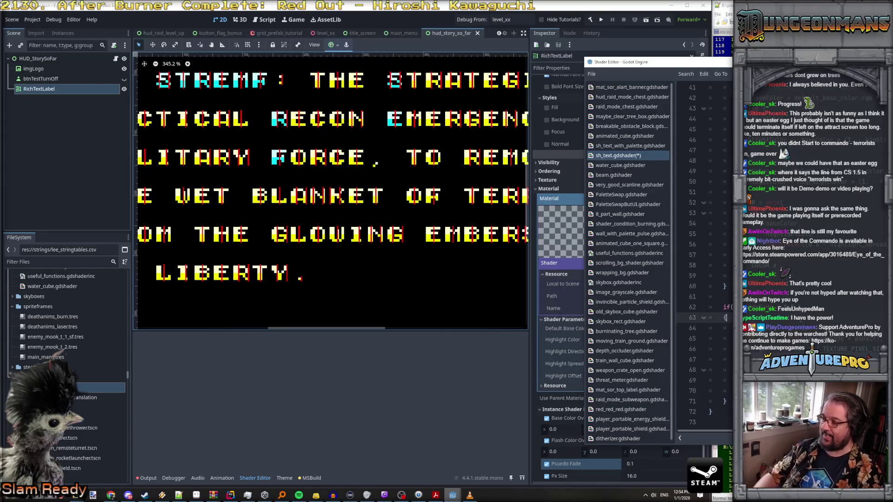
{"action": "type", "text": "'"}
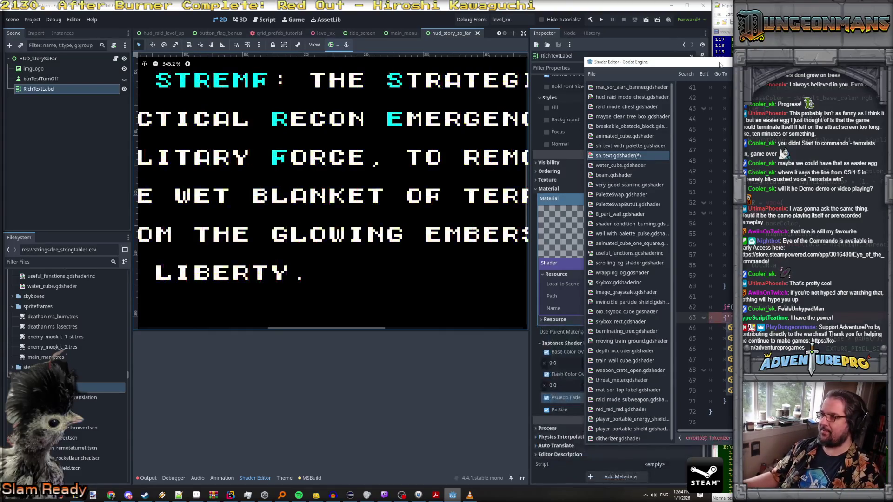
{"action": "left_click_drag", "start_coordinate": [584, 58], "coordinate": [299, 47]}
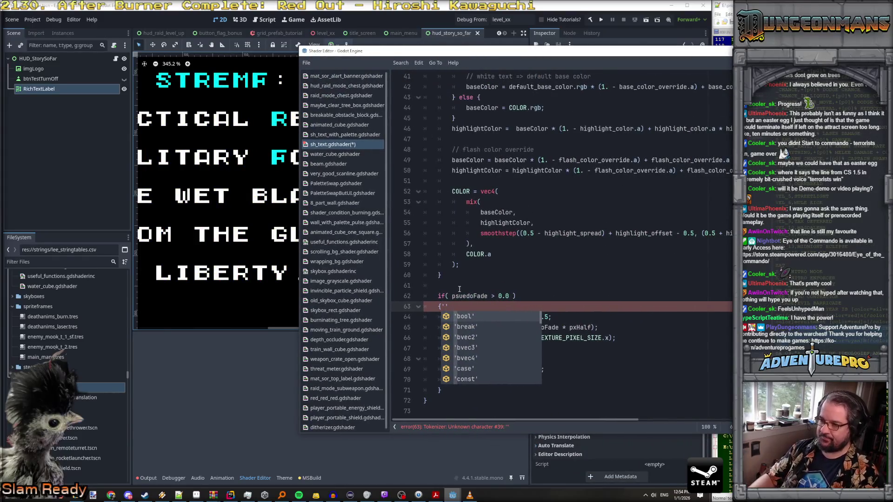
Step: Remove the stray quote after the brace and move the qX calculation to the top of the fade block
{"action": "key", "text": "BackSpace"}
{"action": "key", "text": "Return"}
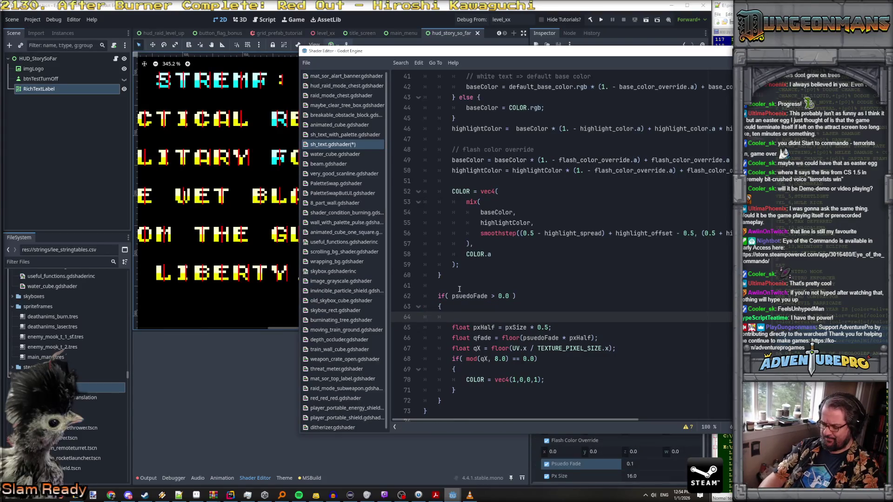
{"action": "key", "text": "Down"}
{"action": "key", "text": "Down"}
{"action": "key", "text": "Down"}
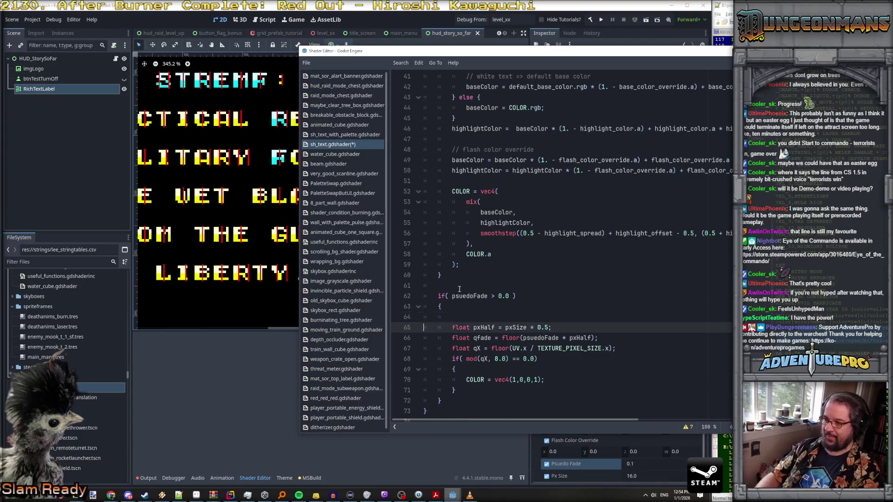
{"action": "key", "text": "shift+Down"}
{"action": "key", "text": "ctrl+x"}
{"action": "key", "text": "Up"}
{"action": "key", "text": "Up"}
{"action": "key", "text": "Up"}
{"action": "key", "text": "ctrl+v"}
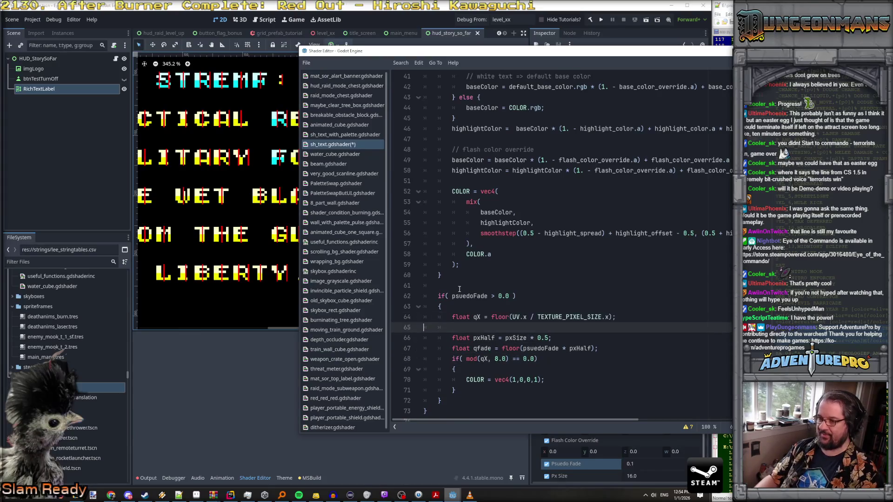
Step: Start a new condition line below qX reading if( abs(qX - pxHalf)
{"action": "key", "text": "Return"}
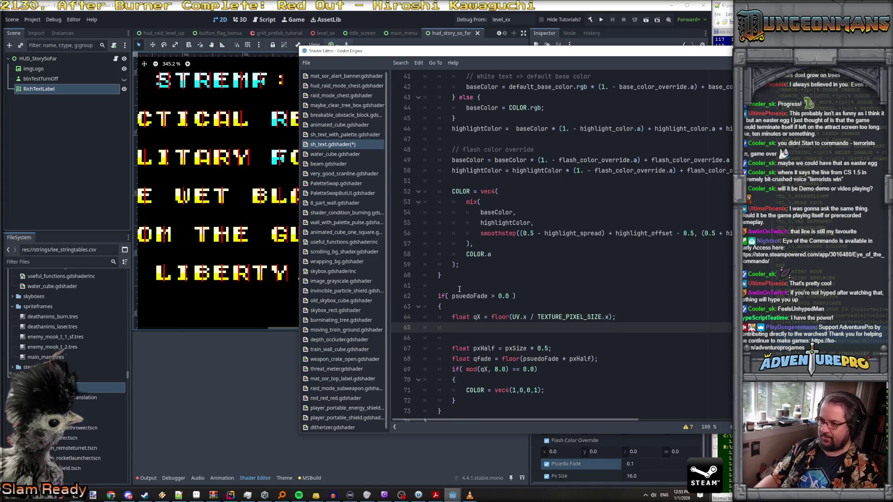
{"action": "key", "text": "Up"}
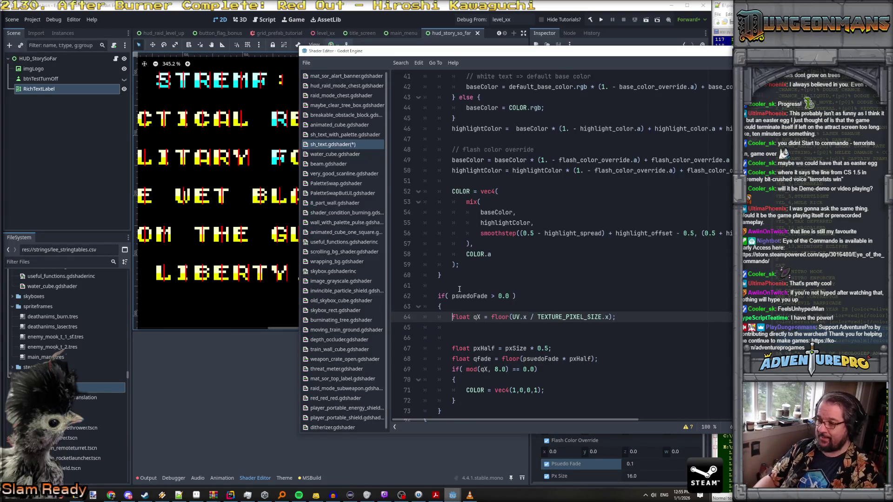
{"action": "key", "text": "Down"}
{"action": "type", "text": "if( "}
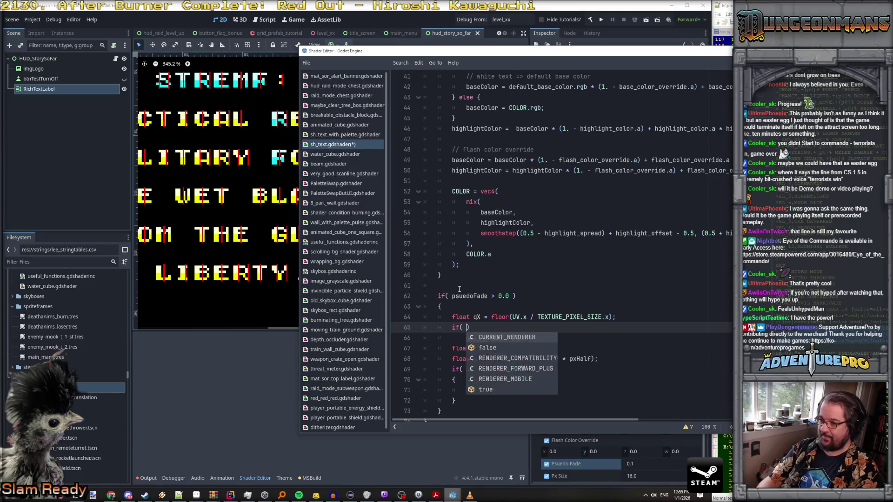
{"action": "type", "text": "qX"}
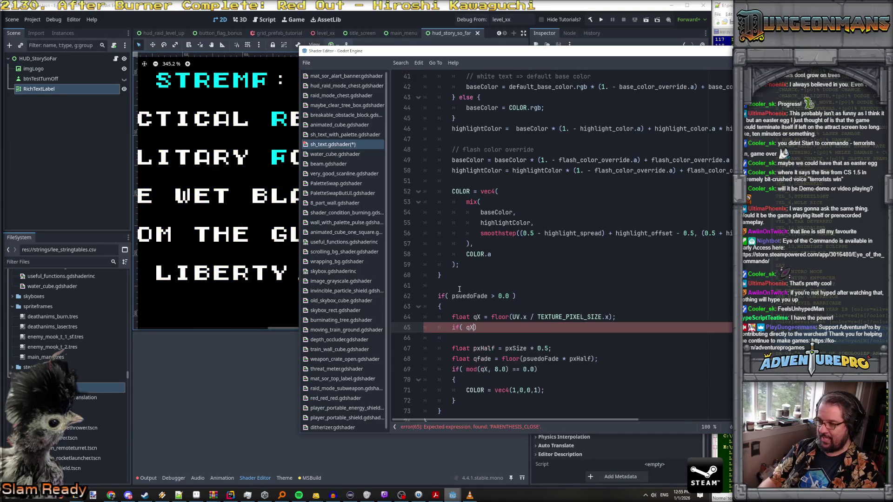
{"action": "key", "text": "BackSpace"}
{"action": "key", "text": "BackSpace"}
{"action": "type", "text": "abs(q"}
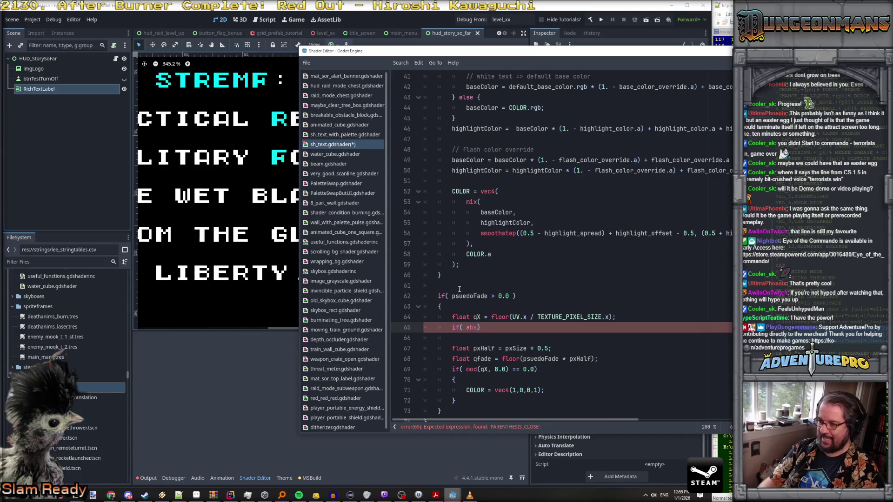
{"action": "type", "text": "X - "}
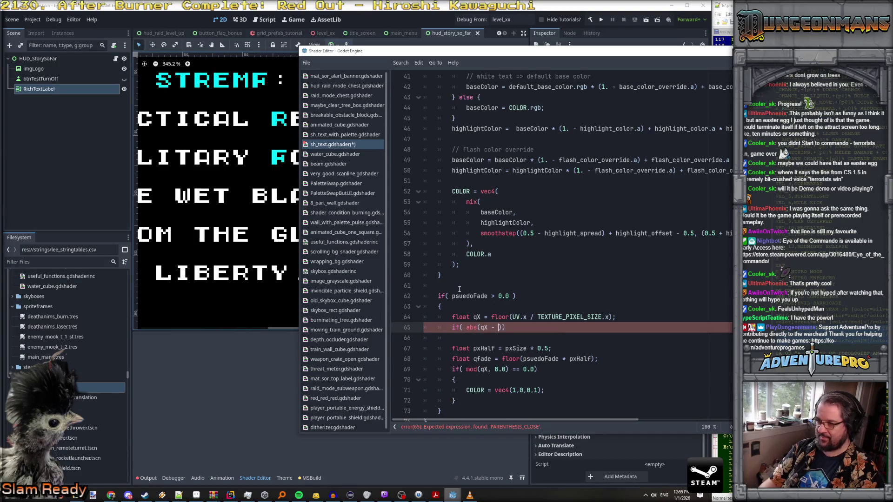
{"action": "type", "text": "pxHalf"}
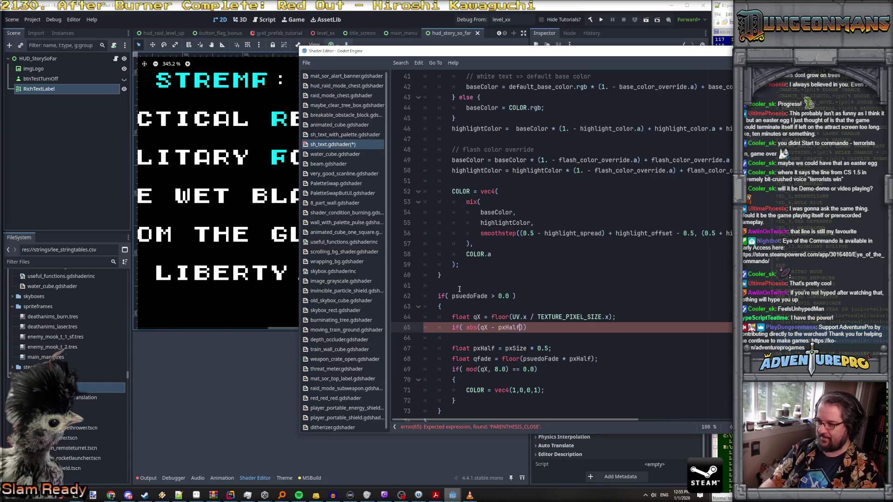
Step: Move the pxHalf and qFade declarations up to the start of the fade block
{"action": "key", "text": "Down"}
{"action": "key", "text": "Down"}
{"action": "key", "text": "ctrl+x"}
{"action": "key", "text": "Up"}
{"action": "key", "text": "Up"}
{"action": "key", "text": "Up"}
{"action": "key", "text": "Down"}
{"action": "key", "text": "ctrl+v"}
{"action": "key", "text": "Down"}
{"action": "key", "text": "Down"}
{"action": "key", "text": "Down"}
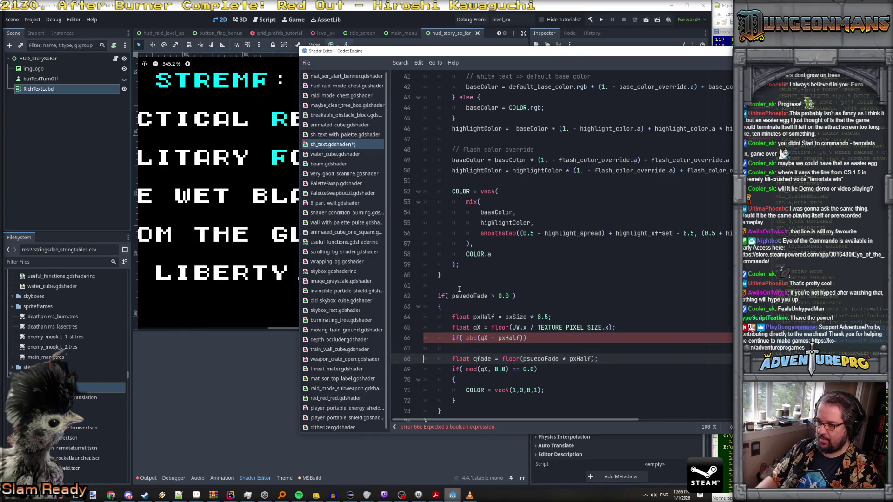
{"action": "key", "text": "shift+Down"}
{"action": "key", "text": "ctrl+x"}
{"action": "key", "text": "Up"}
{"action": "key", "text": "Up"}
{"action": "key", "text": "Up"}
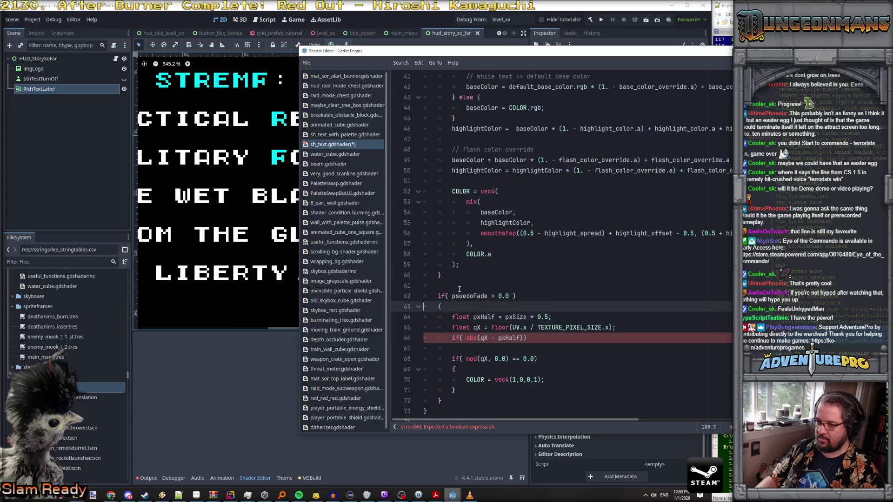
{"action": "key", "text": "Down"}
{"action": "key", "text": "ctrl+v"}
{"action": "key", "text": "Down"}
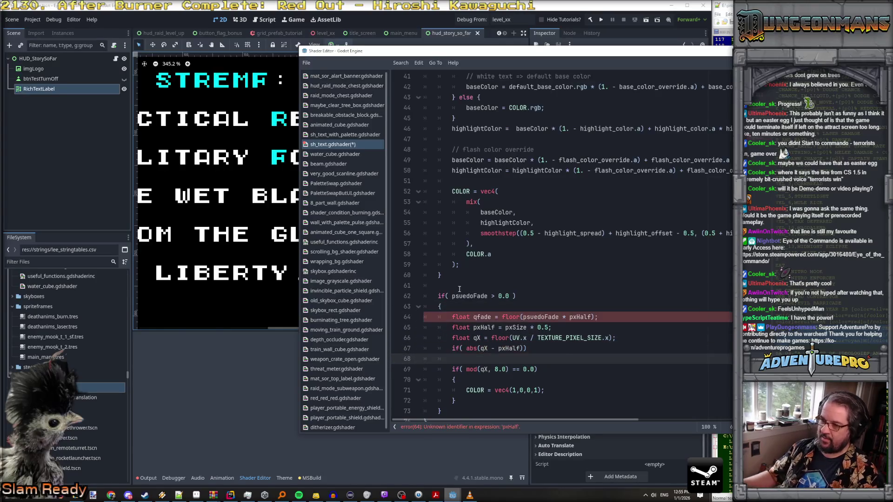
{"action": "scroll", "coordinate": [458, 288], "scroll_direction": "up", "scroll_amount": 2}
{"action": "scroll", "coordinate": [527, 276], "scroll_direction": "down", "scroll_amount": 3}
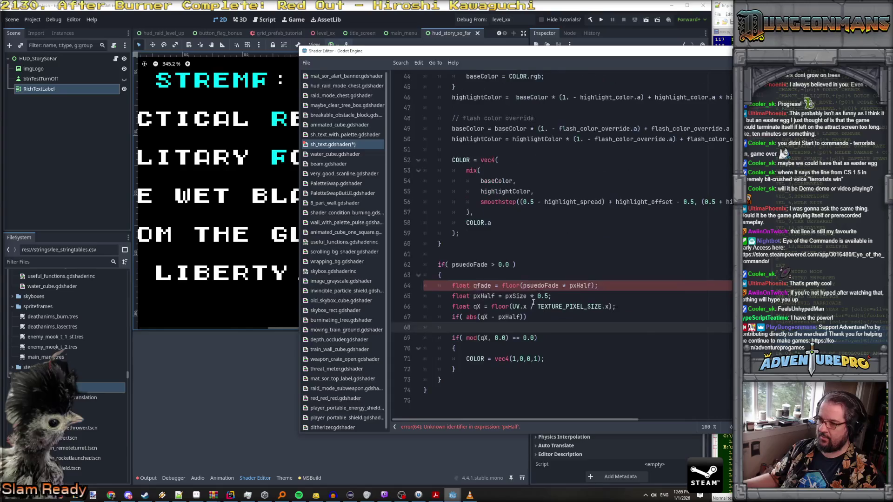
Step: Reorder the declarations so pxHalf sits above the qFade line
{"action": "left_click", "coordinate": [494, 276]}
{"action": "key", "text": "Down"}
{"action": "key", "text": "Down"}
{"action": "key", "text": "Home"}
{"action": "key", "text": "shift+Down"}
{"action": "key", "text": "alt+Up"}
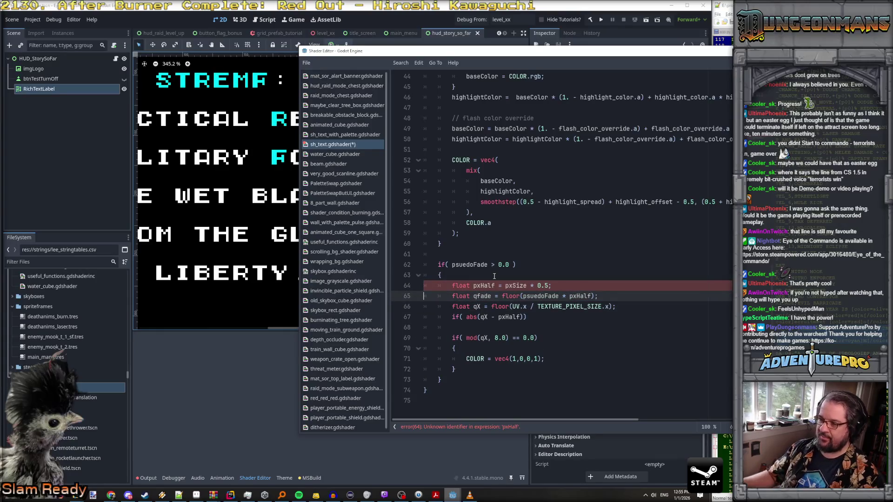
Step: Complete the condition with < qFade and delete the old mod(qX, 8.0) check
{"action": "left_click", "coordinate": [524, 317]}
{"action": "type", "text": "< "}
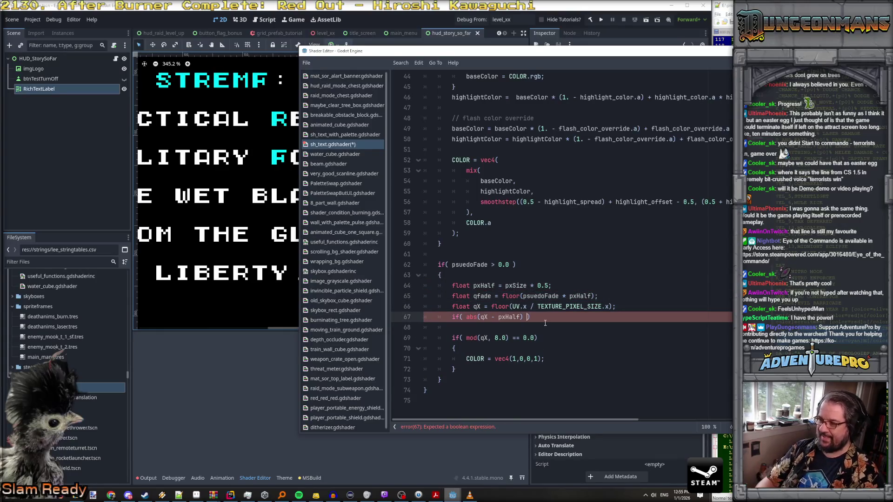
{"action": "type", "text": "qFade"}
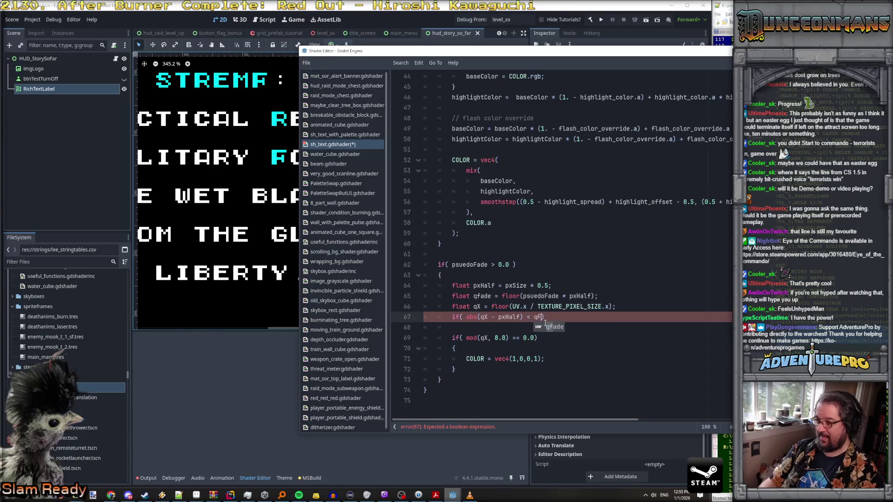
{"action": "key", "text": "Down"}
{"action": "key", "text": "ctrl+shift+k"}
{"action": "key", "text": "ctrl+shift+k"}
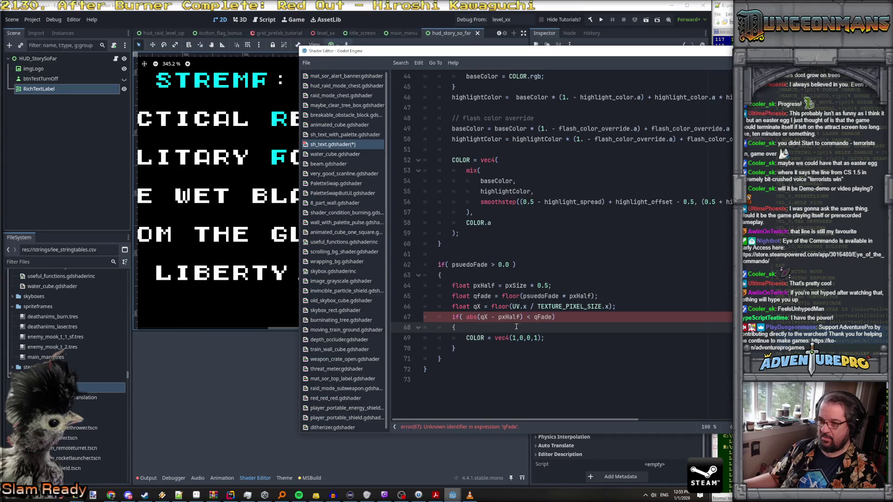
Step: Fix the misspelled qfade so it matches qFade
{"action": "left_click", "coordinate": [527, 318]}
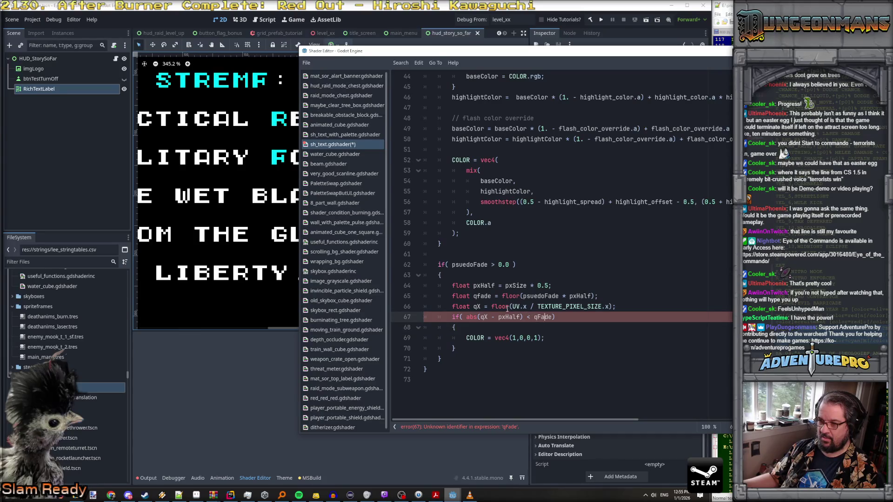
{"action": "left_click", "coordinate": [478, 296]}
{"action": "key", "text": "Delete"}
{"action": "type", "text": "F"}
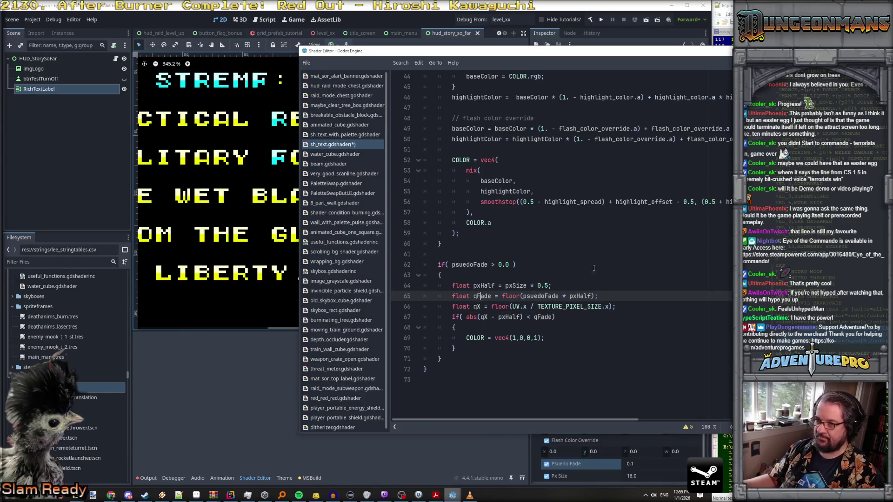
Step: Set the label's Psuedo Fade to 1.0, then step it through 2.0, 3.0 and 4.0
{"action": "left_click", "coordinate": [424, 47]}
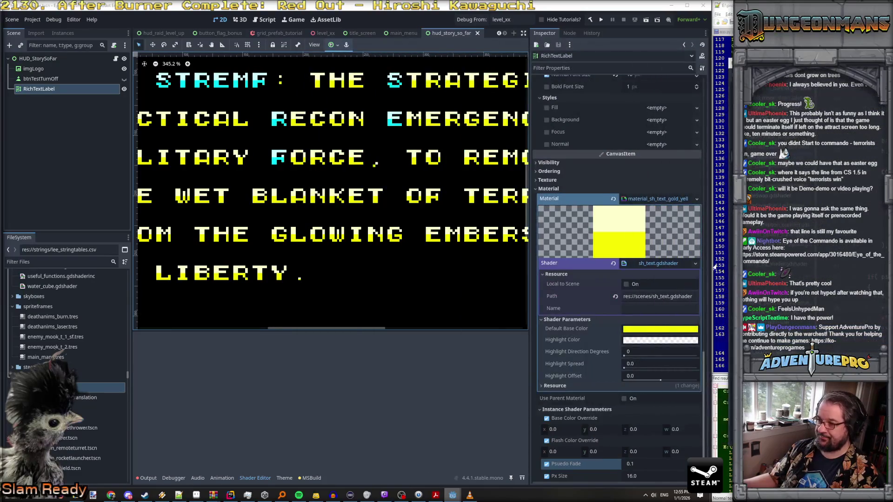
{"action": "scroll", "coordinate": [627, 354], "scroll_direction": "down", "scroll_amount": 1}
{"action": "left_click", "coordinate": [639, 415]}
{"action": "type", "text": "0"}
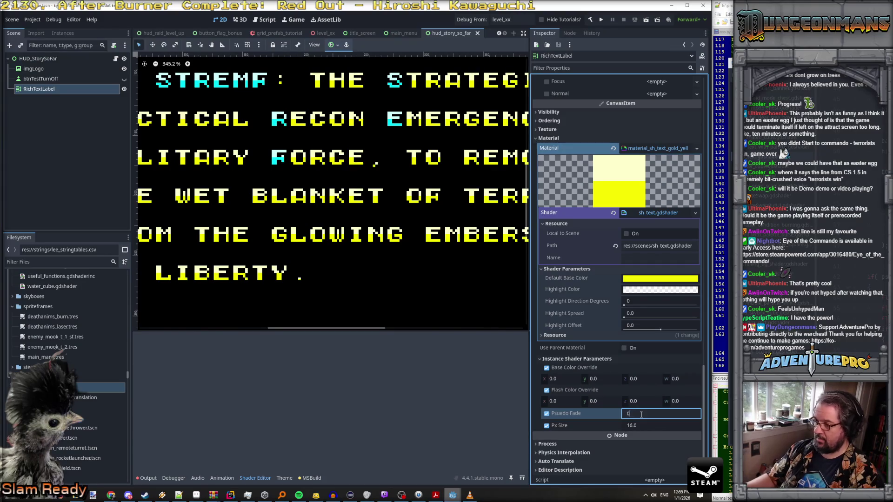
{"action": "type", "text": "1"}
{"action": "key", "text": "Return"}
{"action": "left_click", "coordinate": [641, 415]}
{"action": "type", "text": "2"}
{"action": "key", "text": "Return"}
{"action": "left_click", "coordinate": [641, 415]}
{"action": "type", "text": "3"}
{"action": "key", "text": "Return"}
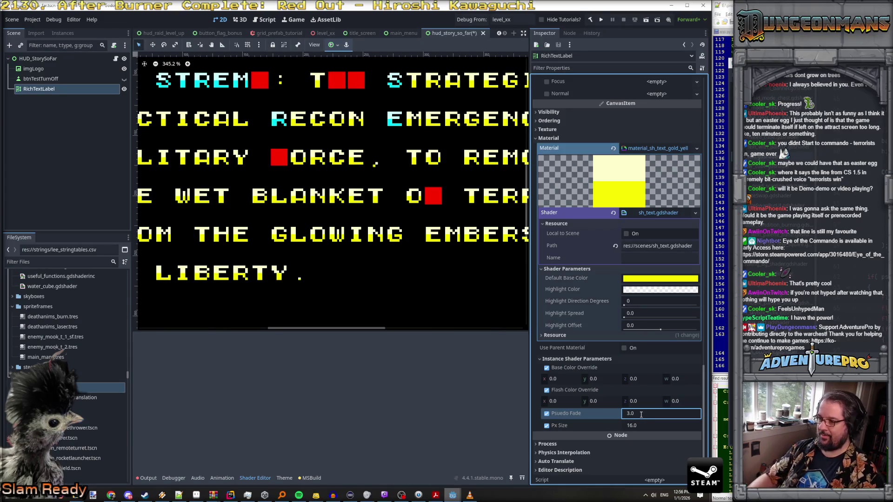
{"action": "left_click", "coordinate": [641, 414]}
{"action": "type", "text": "4"}
{"action": "key", "text": "Return"}
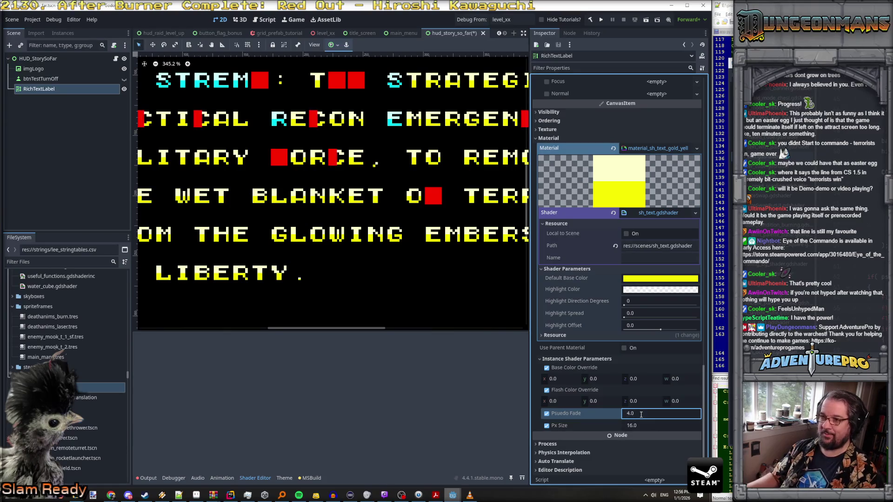
Step: Keep raising Psuedo Fade through 5.0, 6.0, 7.0 and 8.0, finally setting it to 16.0
{"action": "left_click", "coordinate": [641, 414]}
{"action": "type", "text": "5"}
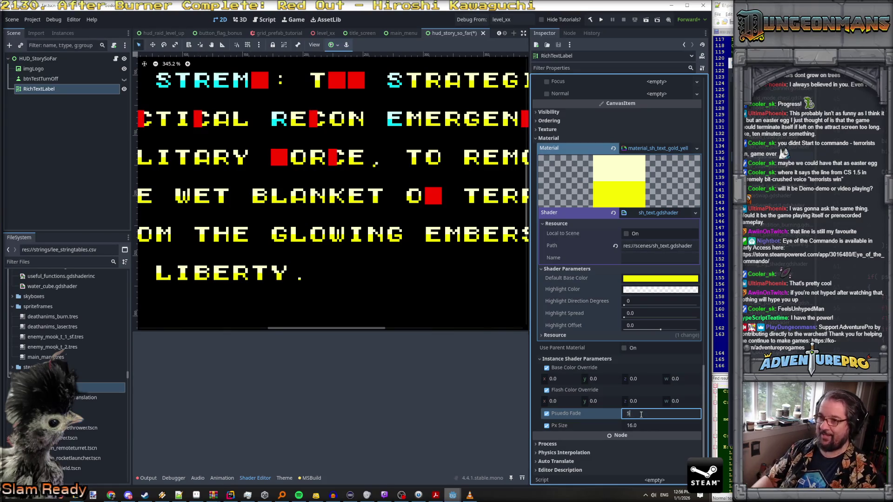
{"action": "key", "text": "Return"}
{"action": "left_click", "coordinate": [641, 414]}
{"action": "type", "text": "6"}
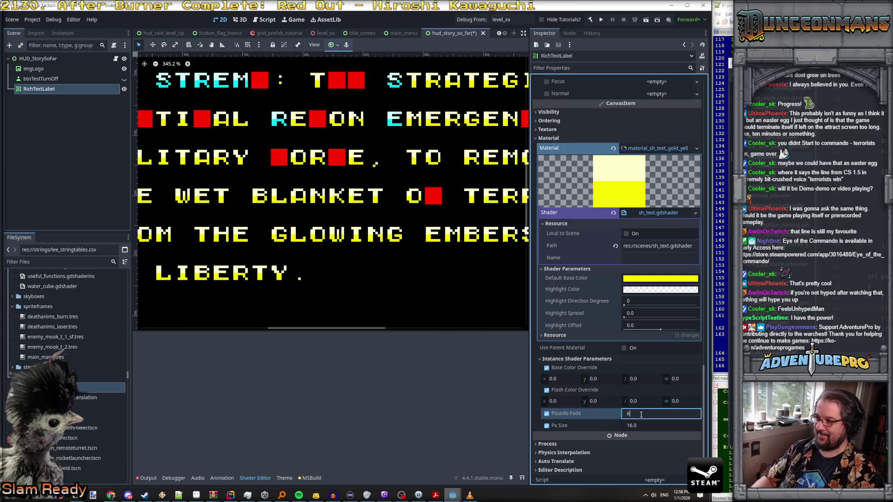
{"action": "key", "text": "Return"}
{"action": "left_click", "coordinate": [641, 414]}
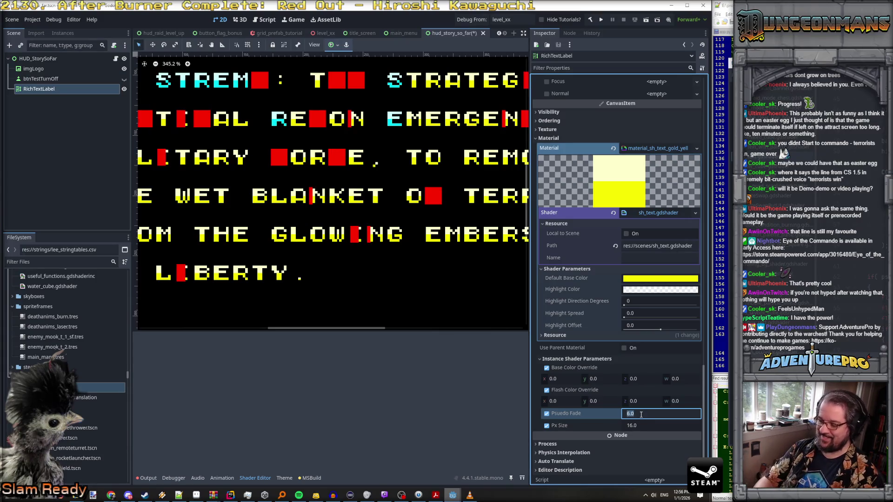
{"action": "type", "text": "7"}
{"action": "key", "text": "Return"}
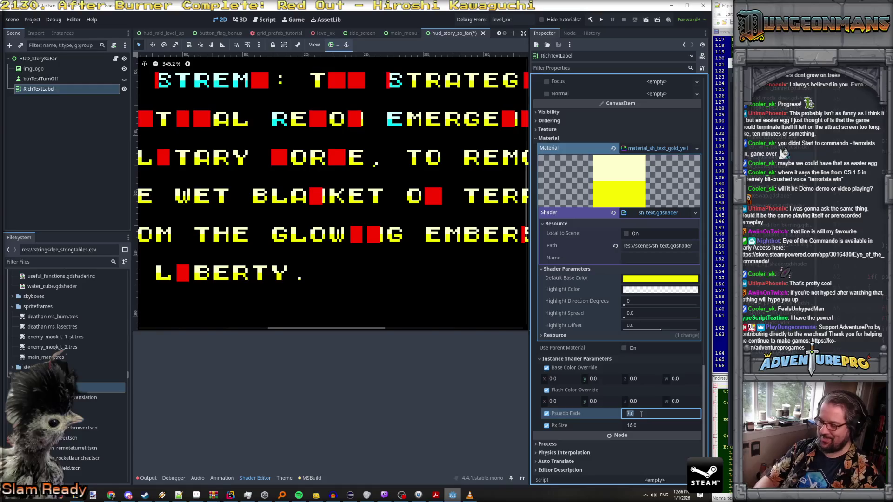
{"action": "type", "text": "8"}
{"action": "key", "text": "Return"}
{"action": "key", "text": "ctrl+a"}
{"action": "type", "text": "16"}
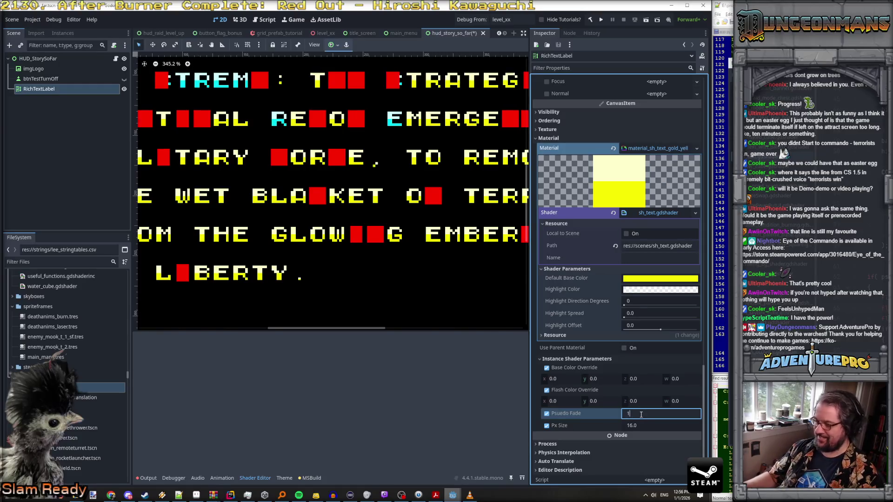
{"action": "key", "text": "Return"}
{"action": "scroll", "coordinate": [413, 242], "scroll_direction": "down", "scroll_amount": 5}
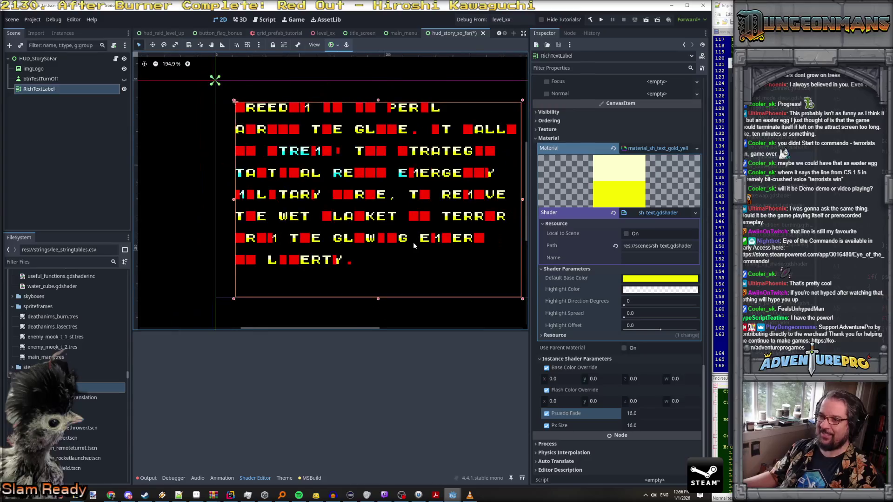
Step: Zoom in on the story text and drag the floating Shader Editor back beside the canvas
{"action": "scroll", "coordinate": [433, 266], "scroll_direction": "up", "scroll_amount": 2}
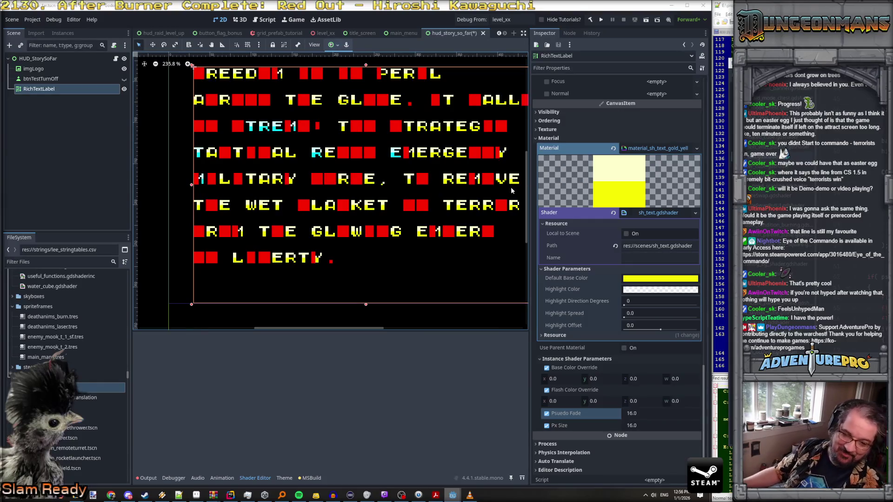
{"action": "left_click_drag", "start_coordinate": [604, 66], "coordinate": [549, 66]}
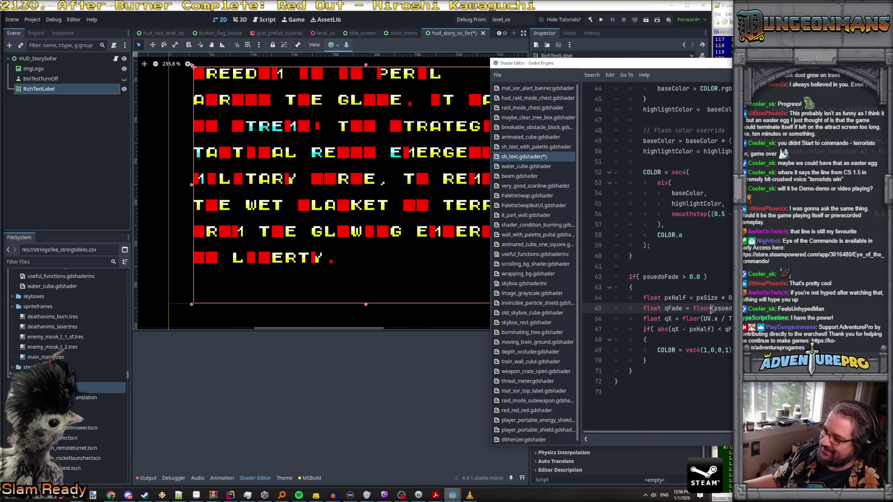
Step: Fix the parentheses around psuedoFade on line 65
{"action": "left_click", "coordinate": [687, 298]}
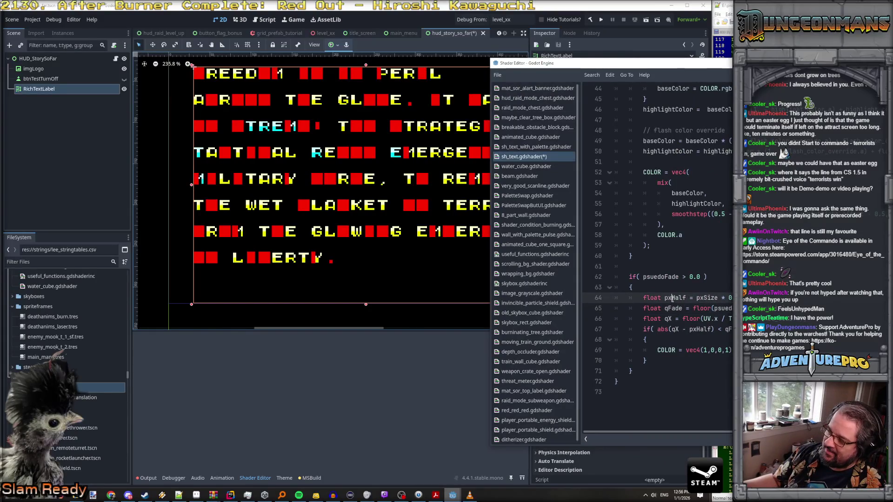
{"action": "key", "text": "Down"}
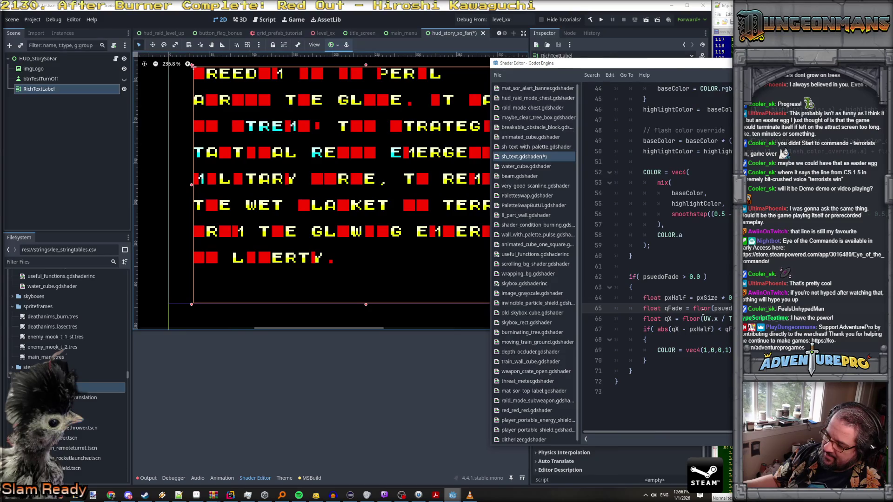
{"action": "key", "text": "Right"}
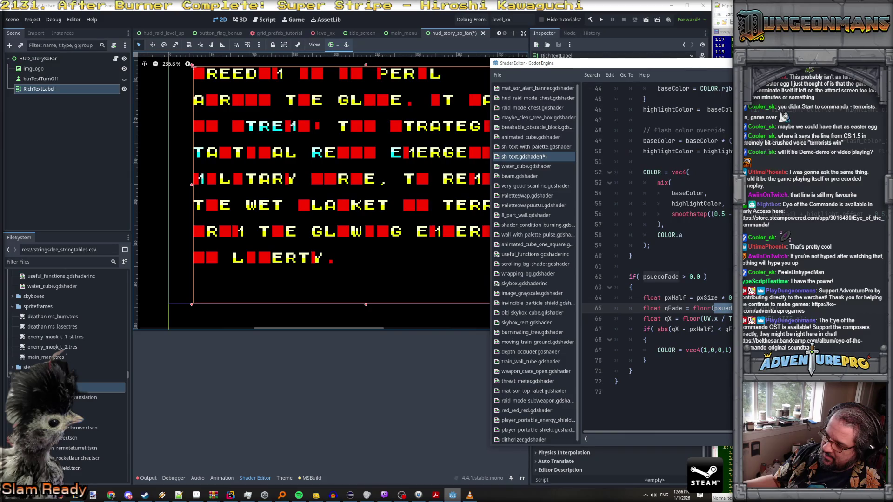
{"action": "key", "text": "Right"}
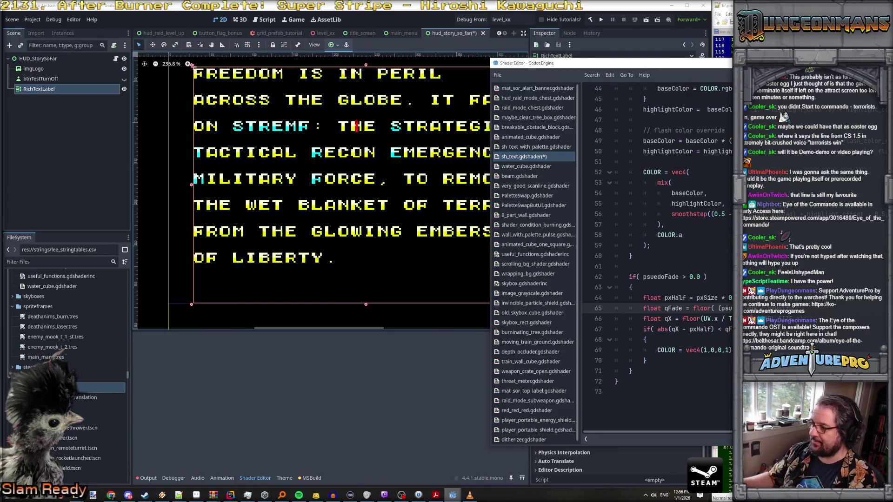
{"action": "type", "text": "("}
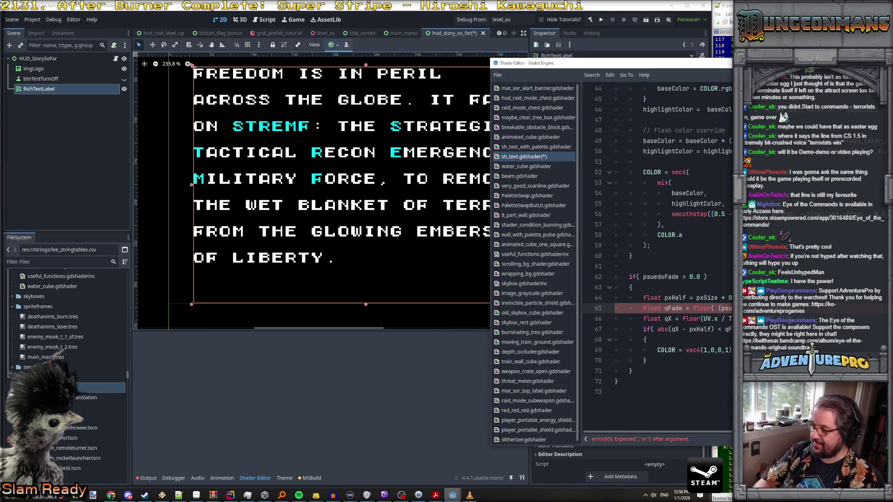
{"action": "type", "text": ")"}
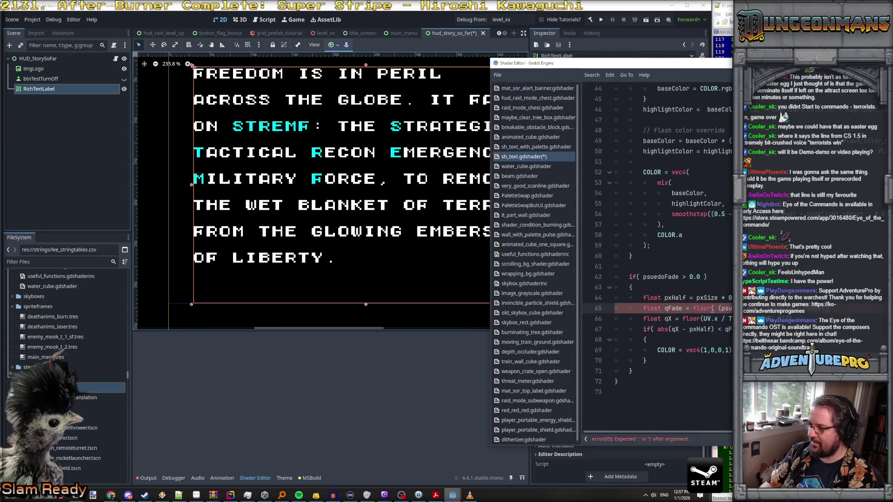
{"action": "type", "text": ")"}
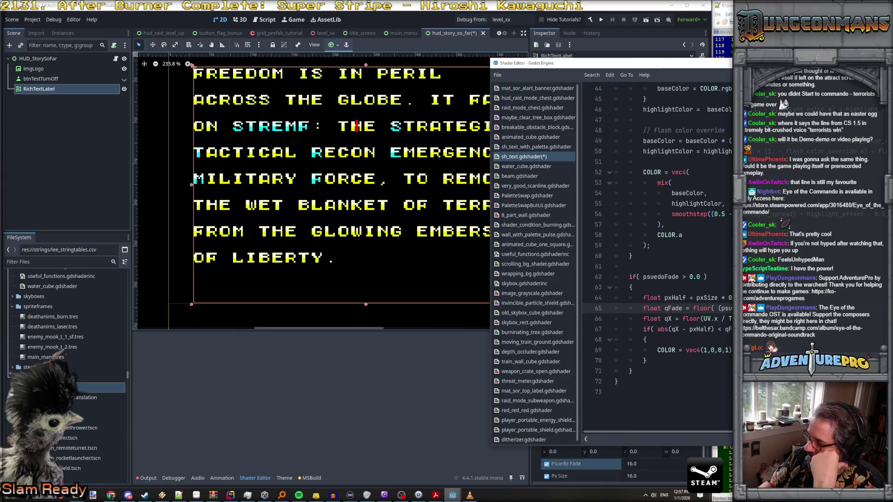
Step: Delete the 'floor( (' wrapper on line 65 and drag the Shader Editor aside to reveal the Inspector
{"action": "left_click_drag", "start_coordinate": [693, 308], "coordinate": [722, 309]}
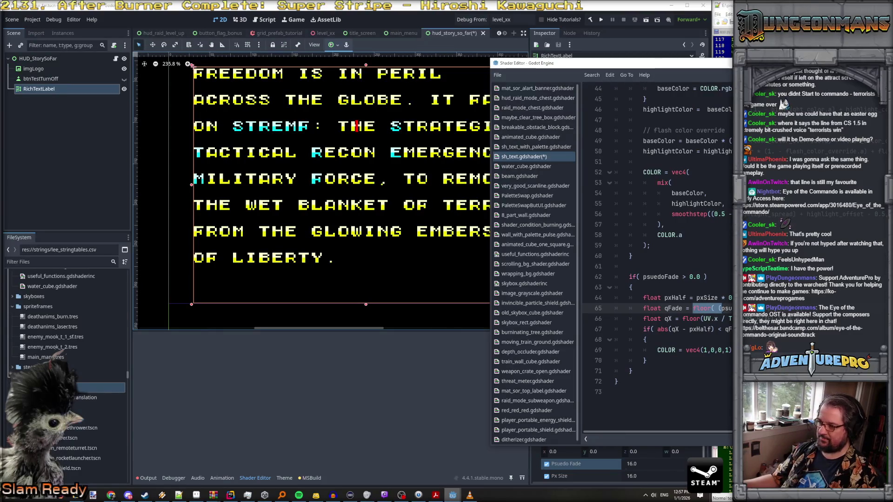
{"action": "key", "text": "BackSpace"}
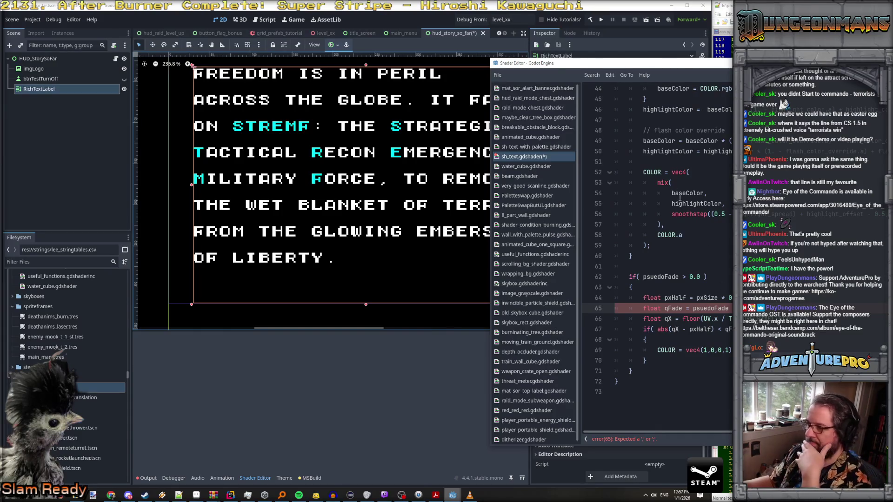
{"action": "left_click_drag", "start_coordinate": [642, 64], "coordinate": [850, 61]}
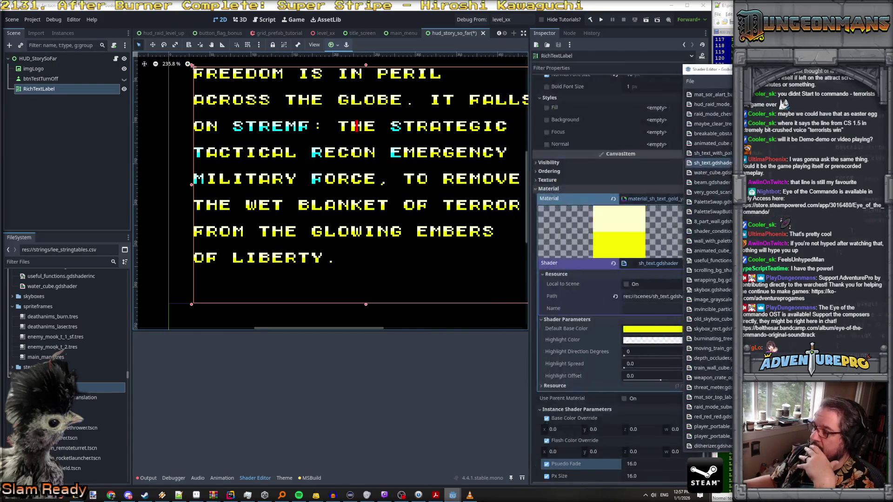
Step: Try Psuedo Fade values of 8.0, 0.0 and 1.0 in the Instance Shader Parameters
{"action": "scroll", "coordinate": [635, 335], "scroll_direction": "down", "scroll_amount": 3}
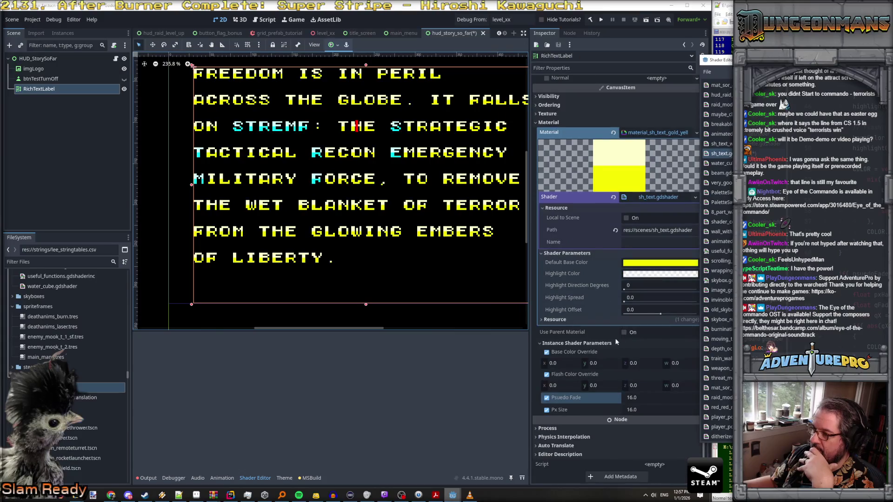
{"action": "left_click_drag", "start_coordinate": [635, 399], "coordinate": [618, 398]}
{"action": "left_click", "coordinate": [645, 398]}
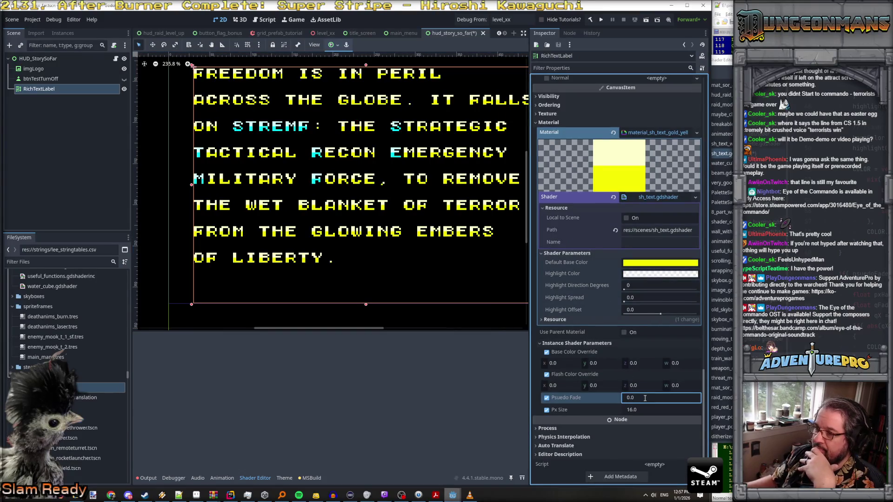
{"action": "key", "text": "ctrl+a"}
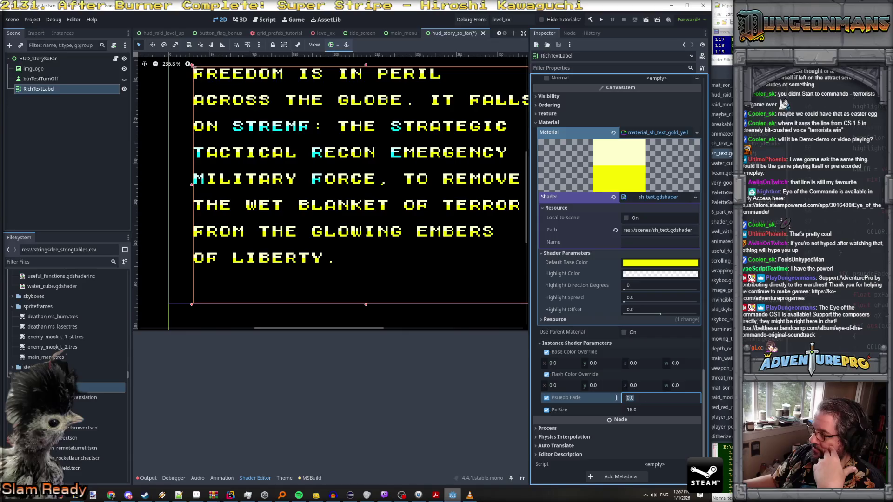
{"action": "type", "text": "8"}
{"action": "key", "text": "Return"}
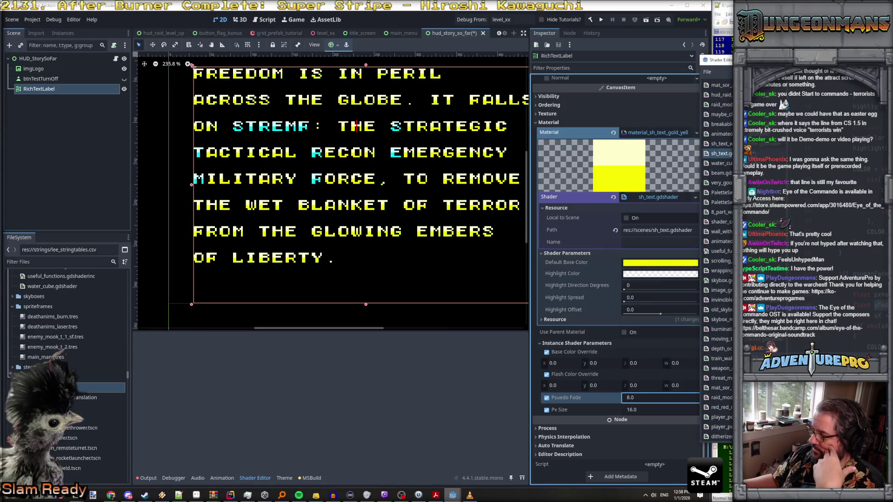
{"action": "left_click", "coordinate": [652, 399]}
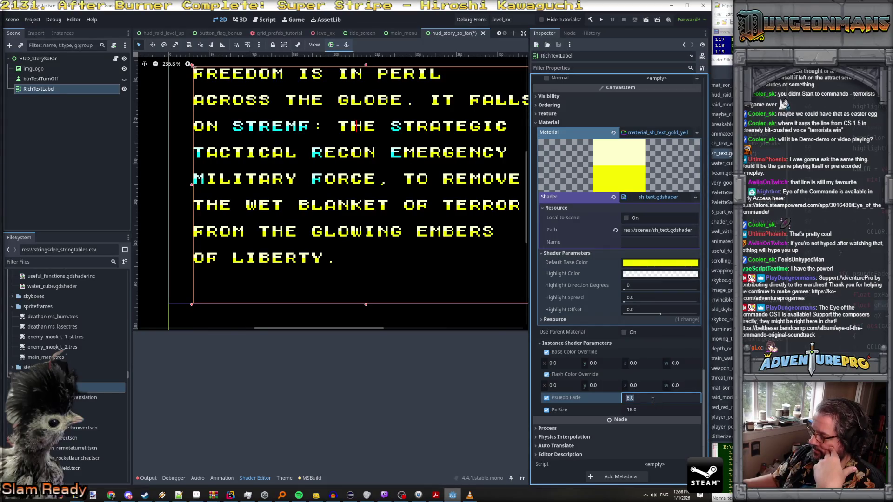
{"action": "type", "text": "0"}
{"action": "key", "text": "Return"}
{"action": "left_click", "coordinate": [652, 399]}
{"action": "type", "text": "0"}
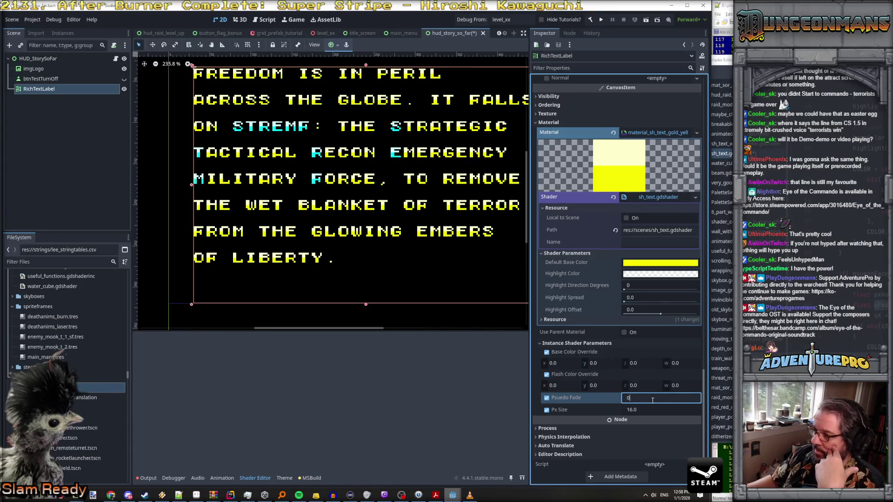
{"action": "key", "text": "Return"}
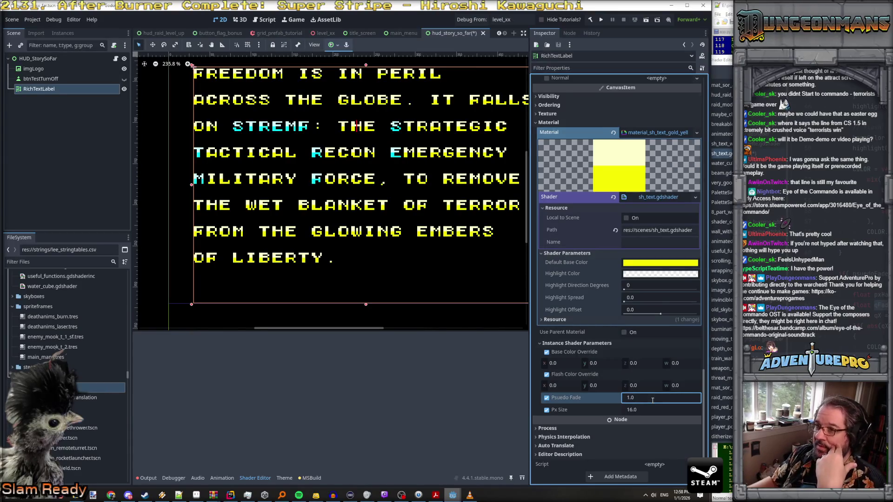
Step: Step Psuedo Fade through 3.0, 4.0, 5.0 and 6.0, then save to refresh the shader
{"action": "left_click", "coordinate": [652, 400]}
{"action": "type", "text": "3"}
{"action": "key", "text": "Return"}
{"action": "left_click", "coordinate": [652, 399]}
{"action": "type", "text": "4"}
{"action": "key", "text": "Return"}
{"action": "left_click", "coordinate": [653, 400]}
{"action": "type", "text": "5"}
{"action": "key", "text": "Return"}
{"action": "left_click", "coordinate": [652, 399]}
{"action": "type", "text": "6"}
{"action": "key", "text": "Return"}
{"action": "left_click", "coordinate": [652, 400]}
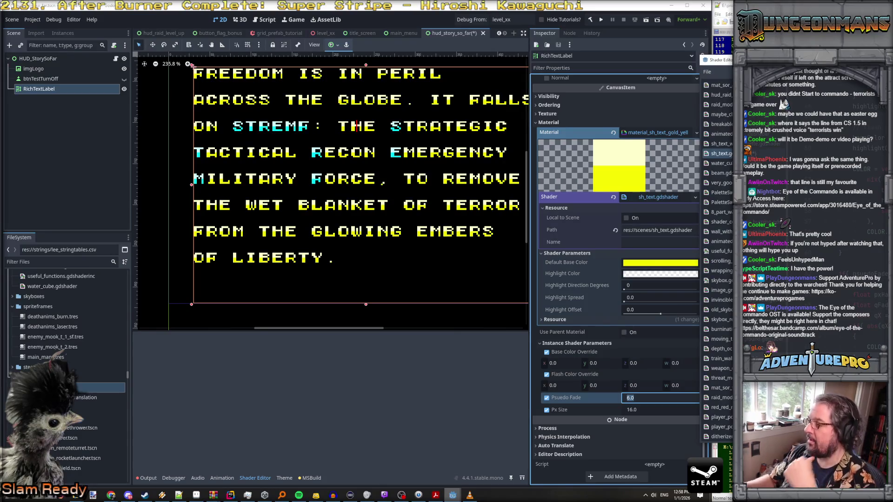
{"action": "key", "text": "ctrl+s"}
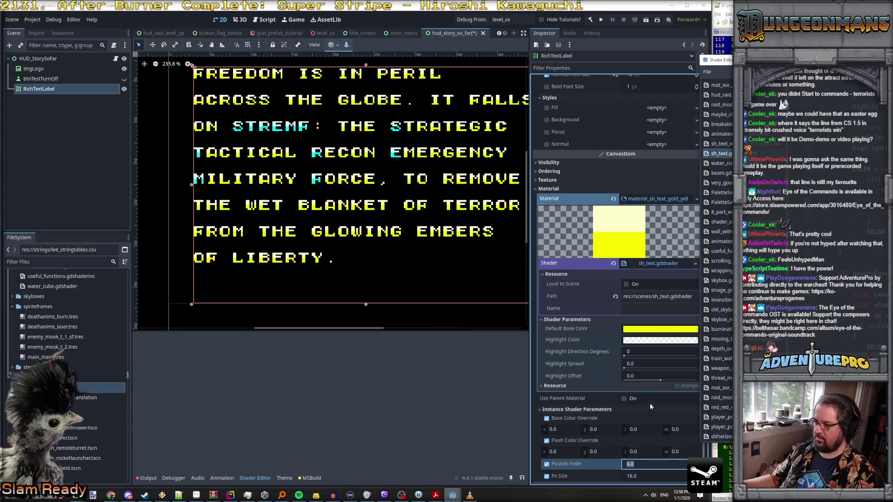
{"action": "scroll", "coordinate": [637, 400], "scroll_direction": "down", "scroll_amount": 2}
Step: Reset Psuedo Fade to 16.0 and reopen sh_text.gdshader after briefly viewing threat_meter.gdshader
{"action": "left_click", "coordinate": [649, 398]}
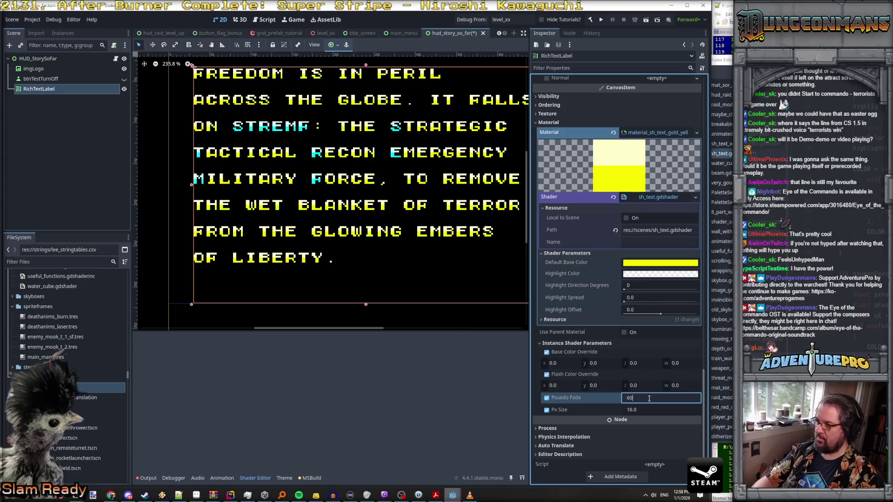
{"action": "type", "text": "0"}
{"action": "key", "text": "Return"}
{"action": "left_click", "coordinate": [649, 399]}
{"action": "type", "text": "16"}
{"action": "key", "text": "Return"}
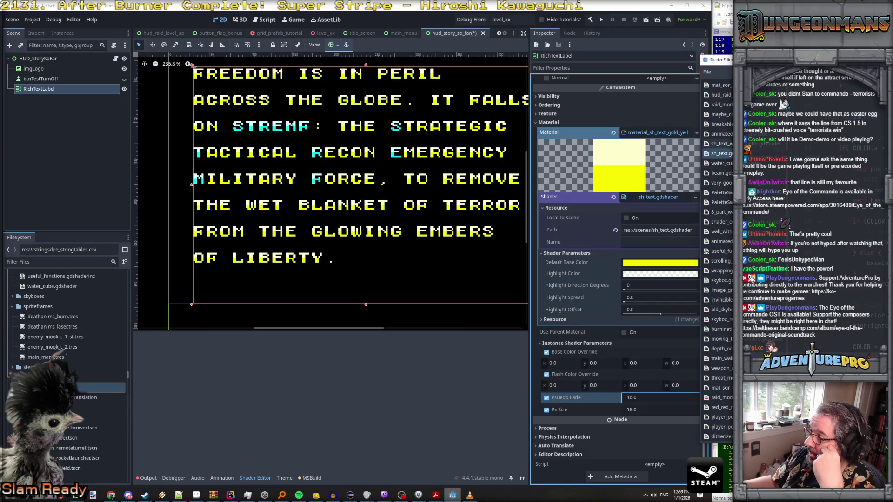
{"action": "left_click", "coordinate": [719, 378]}
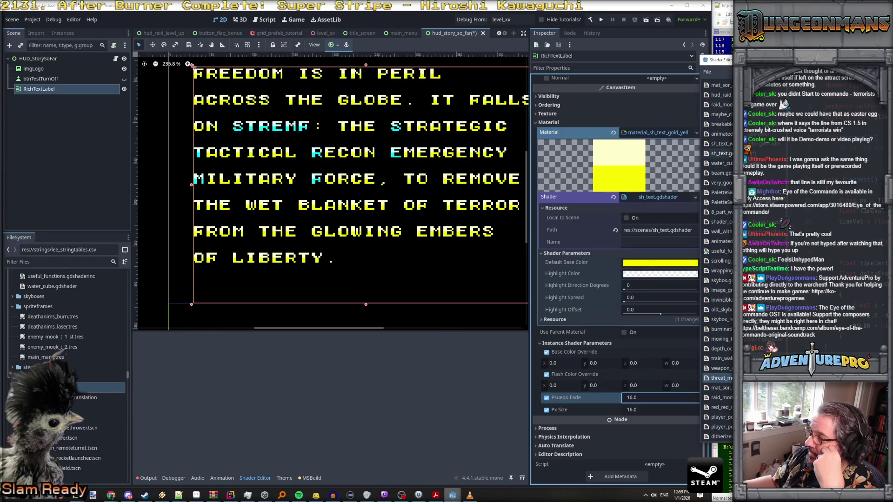
{"action": "left_click", "coordinate": [718, 153]}
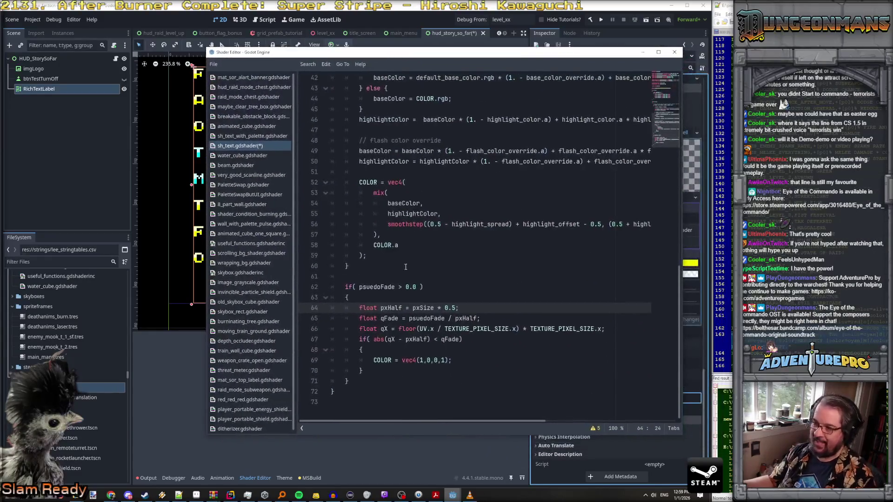
Step: Check the fade math by highlighting pxSize, pxHalf and psuedoFade on lines 64–65
{"action": "double_click", "coordinate": [423, 308]}
{"action": "double_click", "coordinate": [387, 307]}
{"action": "double_click", "coordinate": [433, 318]}
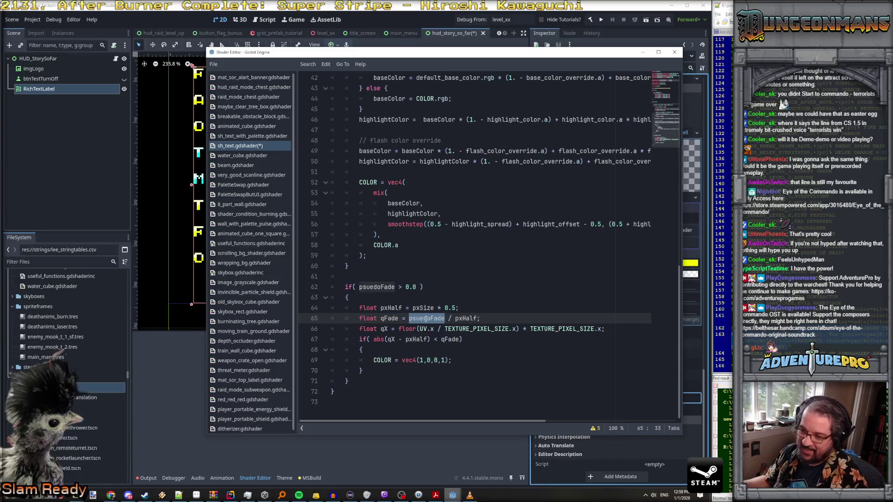
{"action": "double_click", "coordinate": [460, 318]}
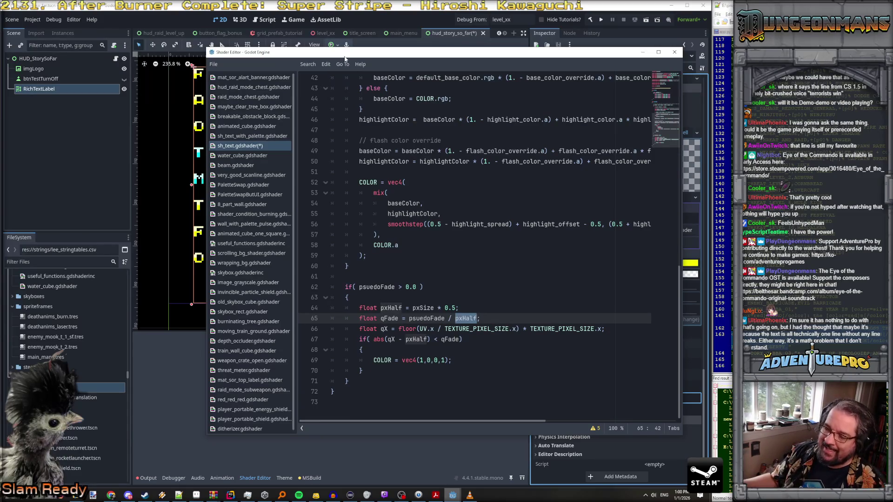
Step: Move the Shader Editor further left and re-examine pxHalf, pxSize, qFade and psuedoFade on lines 64–65
{"action": "left_click_drag", "start_coordinate": [344, 57], "coordinate": [290, 60]}
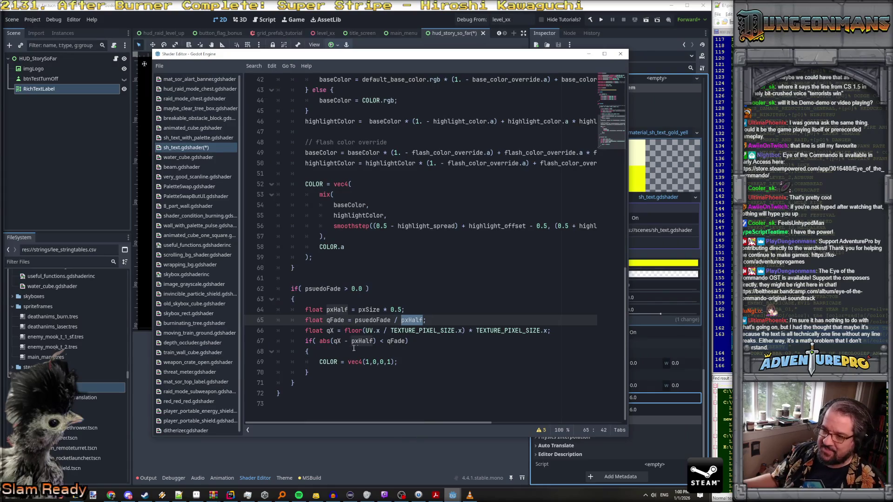
{"action": "left_click", "coordinate": [305, 331]}
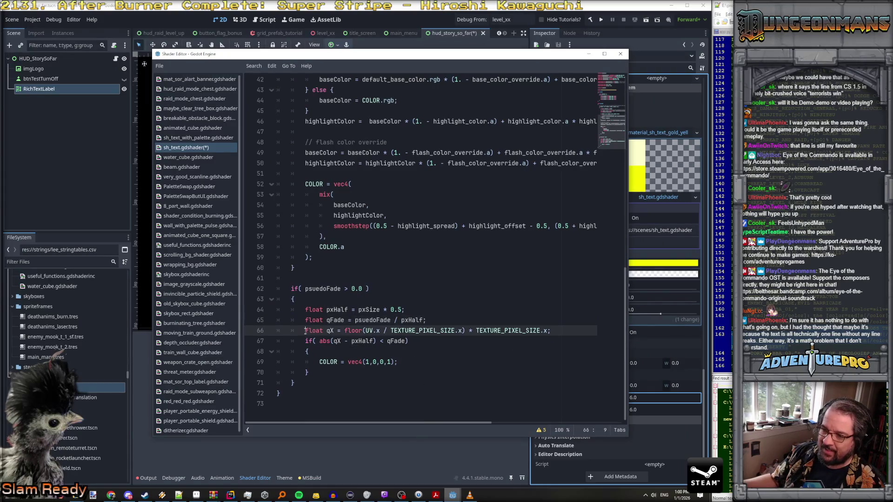
{"action": "double_click", "coordinate": [336, 310]}
{"action": "double_click", "coordinate": [369, 310]}
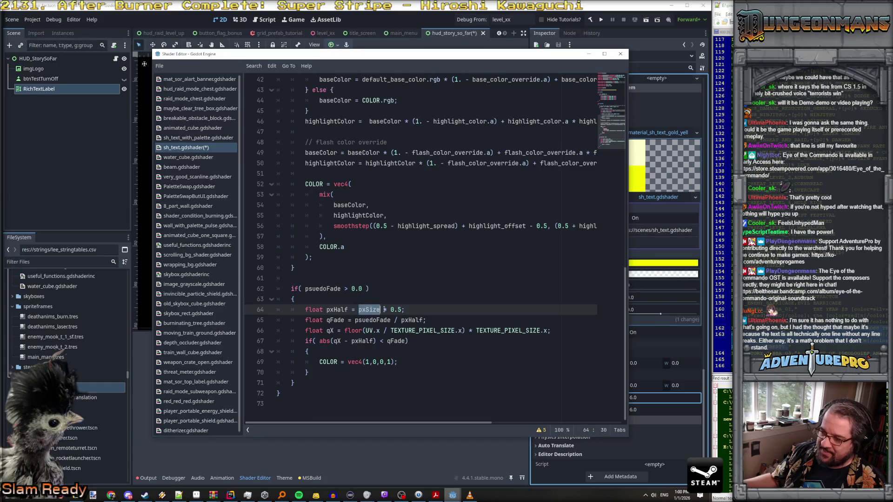
{"action": "double_click", "coordinate": [339, 309]}
{"action": "double_click", "coordinate": [369, 309]}
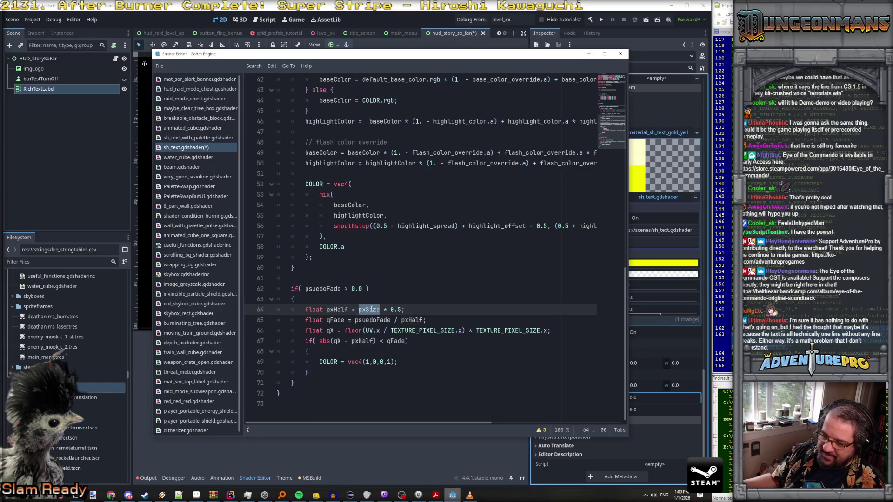
{"action": "double_click", "coordinate": [335, 310]}
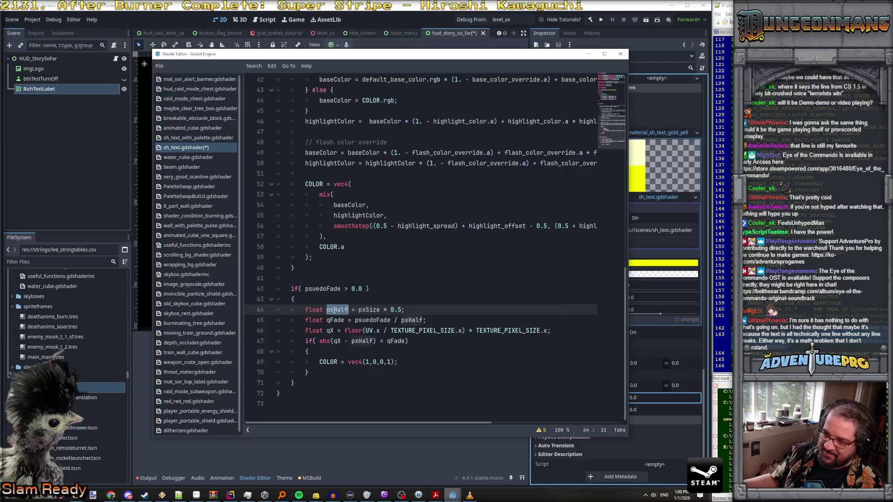
{"action": "double_click", "coordinate": [339, 320]}
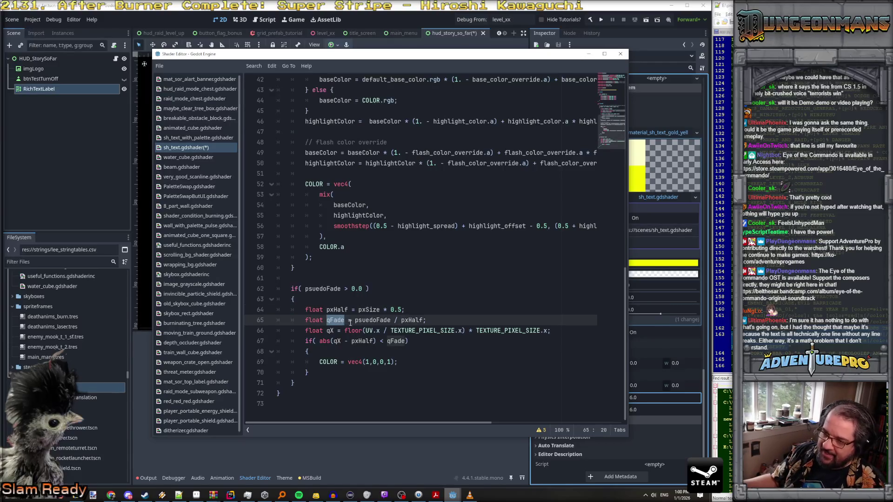
{"action": "double_click", "coordinate": [372, 320]}
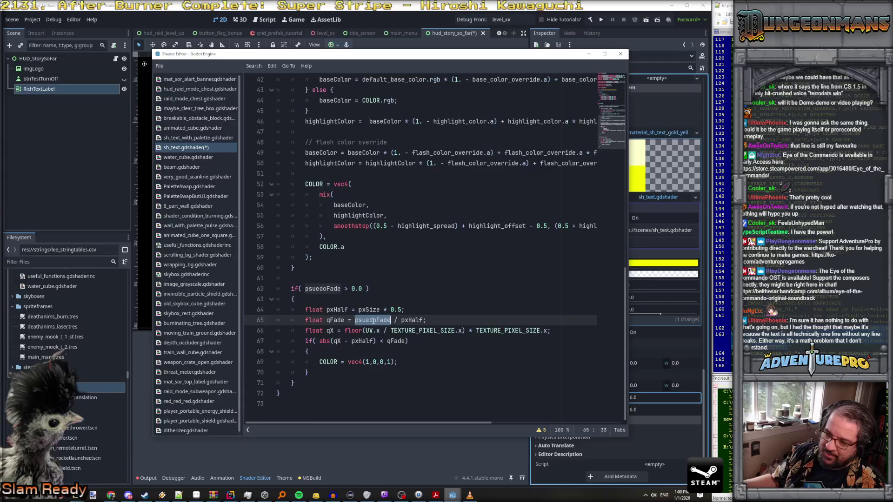
{"action": "double_click", "coordinate": [415, 321]}
{"action": "left_click", "coordinate": [371, 320]}
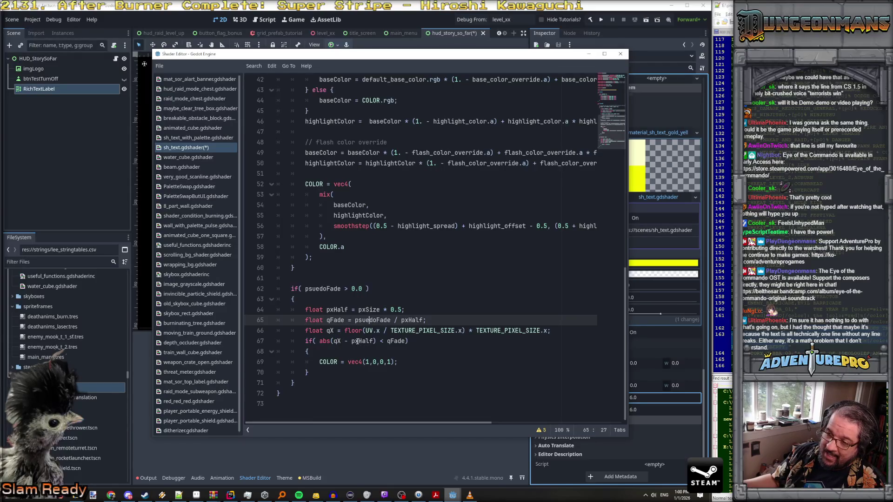
Step: Change line 67's test to abs(qX - ( 1.0 / pxHalf) < qFade)
{"action": "left_click", "coordinate": [359, 341]}
{"action": "left_click", "coordinate": [395, 342]}
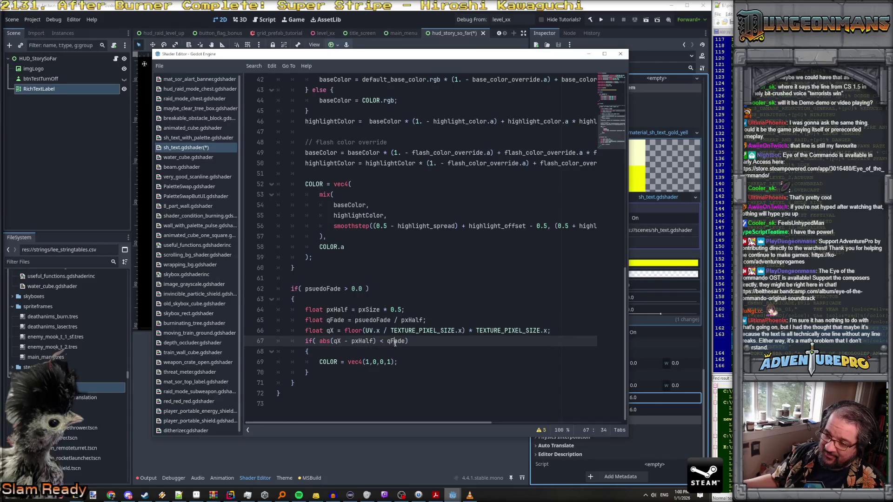
{"action": "left_click", "coordinate": [341, 341]}
{"action": "left_click", "coordinate": [338, 342]}
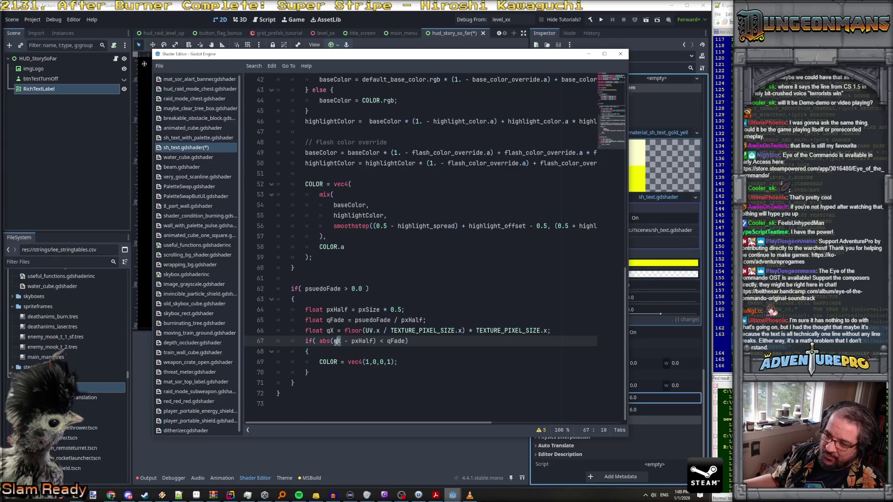
{"action": "double_click", "coordinate": [362, 342]}
{"action": "key", "text": "Left"}
{"action": "type", "text": "( 1.0 / pxHalf)"}
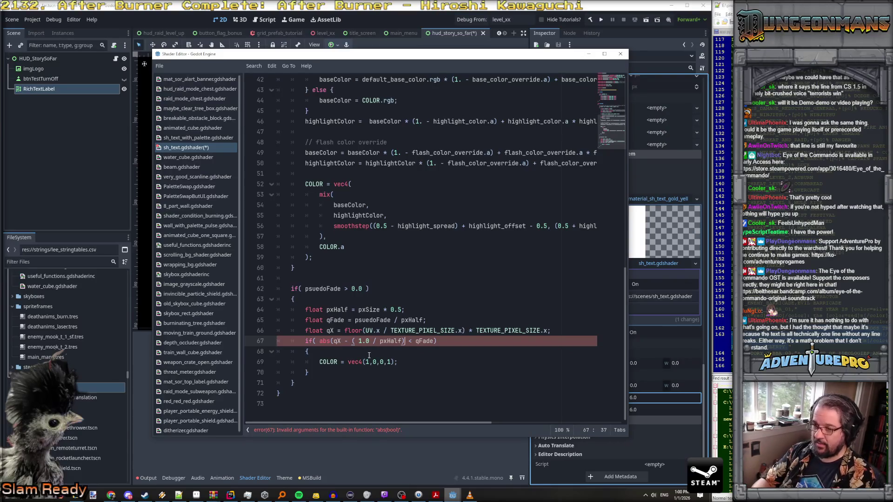
{"action": "type", "text": ")"}
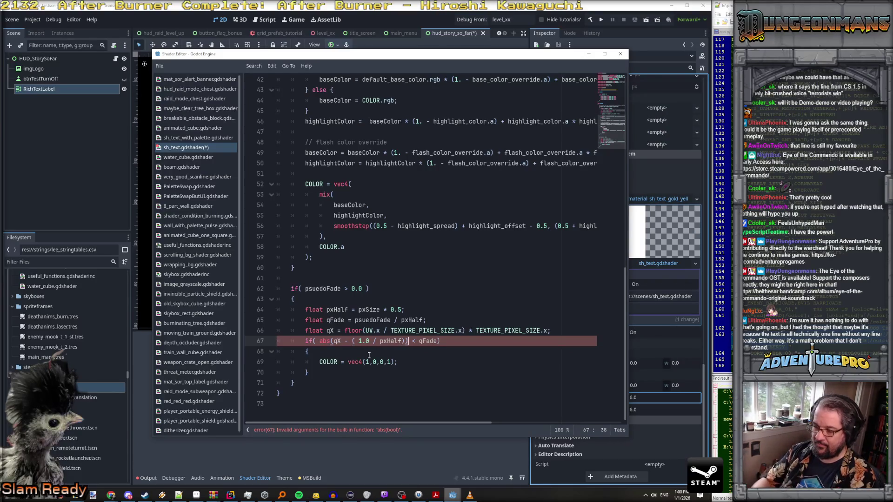
Step: Move the Shader Editor aside and set the label's Psuedo Fade to 0, then 1
{"action": "left_click_drag", "start_coordinate": [407, 62], "coordinate": [890, 74]}
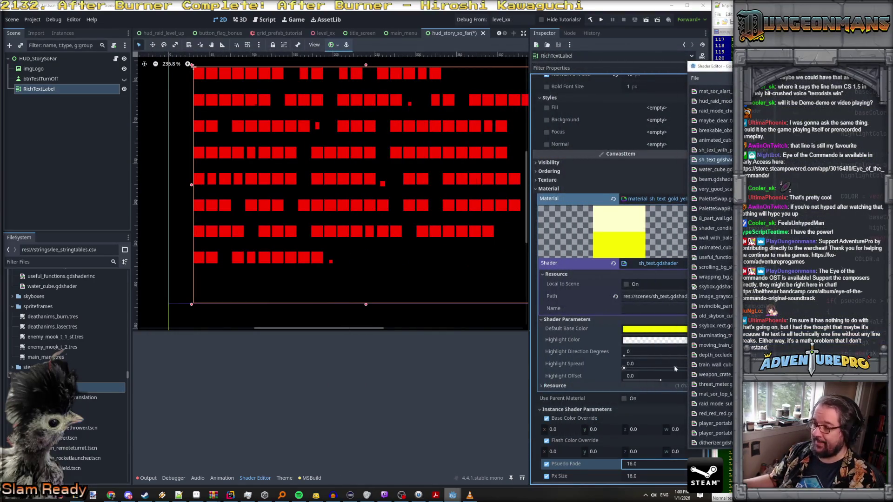
{"action": "scroll", "coordinate": [618, 414], "scroll_direction": "down", "scroll_amount": 3}
{"action": "left_click", "coordinate": [641, 414]}
{"action": "type", "text": "0"}
{"action": "key", "text": "Return"}
{"action": "type", "text": "1"}
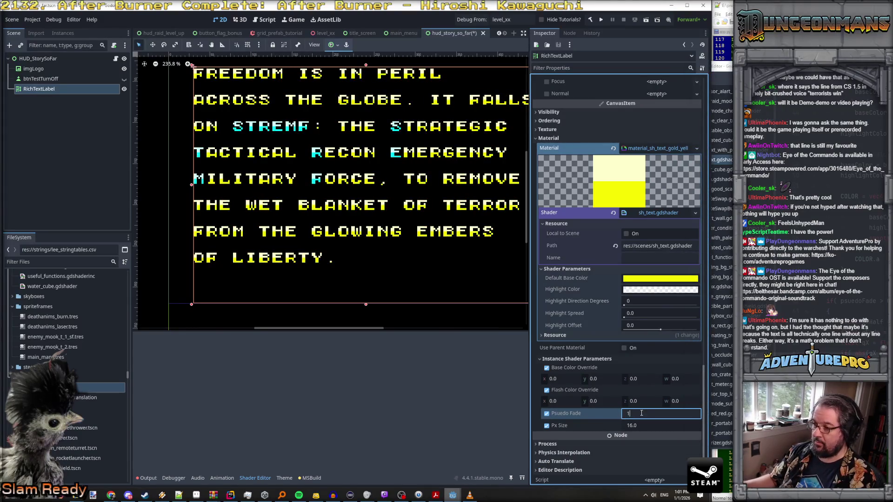
{"action": "key", "text": "Return"}
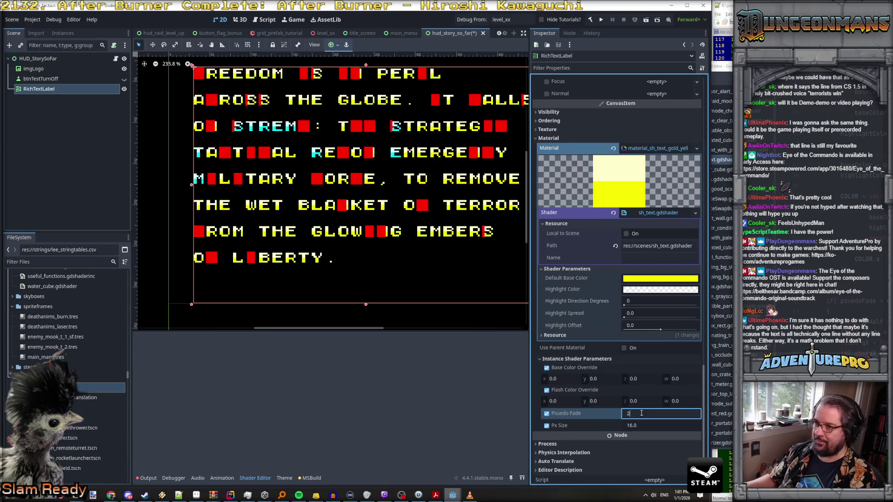
Step: Step Psuedo Fade through 2, 3, 4 and 5 up to 6.0, turning the text into red blocks
{"action": "type", "text": "2"}
{"action": "key", "text": "Return"}
{"action": "type", "text": "3"}
{"action": "key", "text": "Return"}
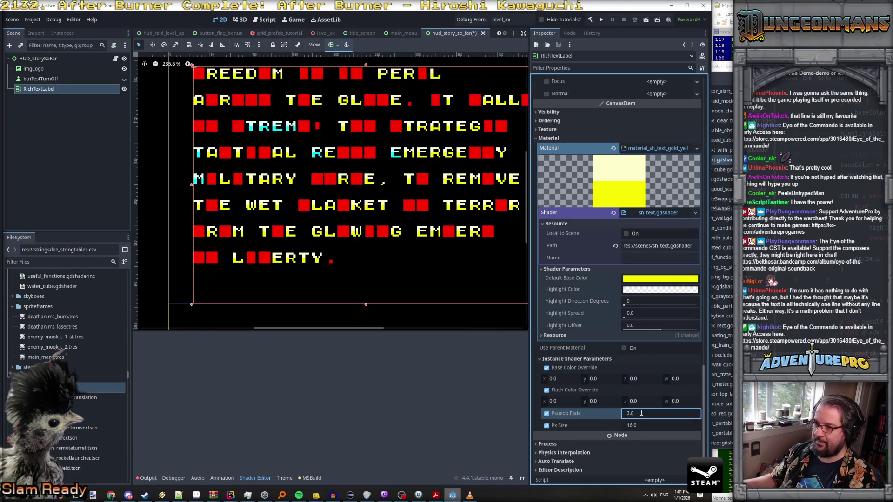
{"action": "type", "text": "4"}
{"action": "key", "text": "Return"}
{"action": "type", "text": "5"}
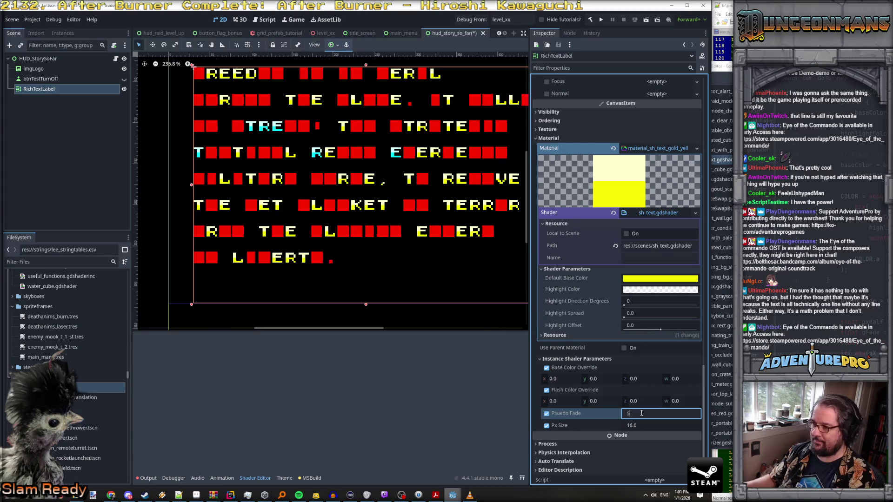
{"action": "key", "text": "Return"}
{"action": "type", "text": "6"}
{"action": "key", "text": "Return"}
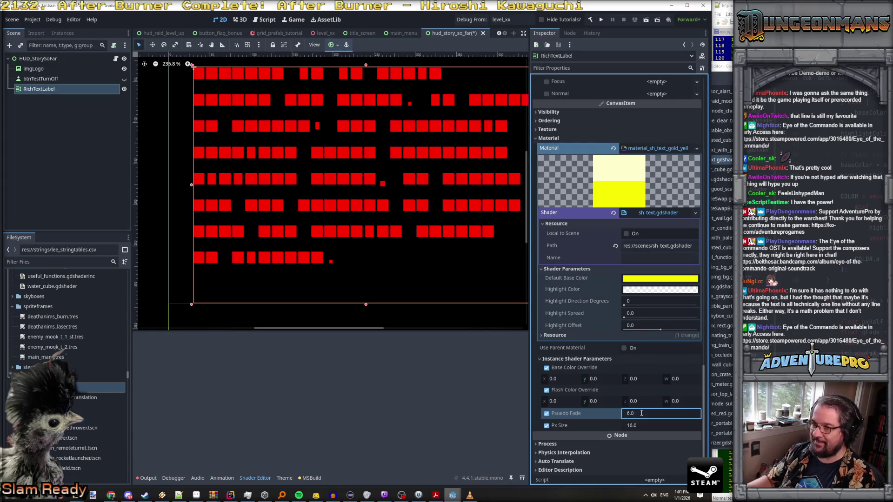
{"action": "scroll", "coordinate": [347, 238], "scroll_direction": "down", "scroll_amount": 2}
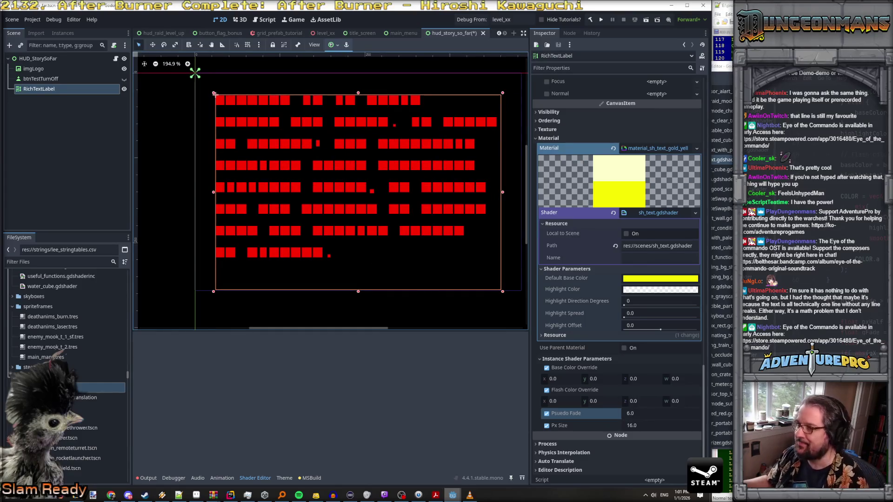
{"action": "mouse_move", "coordinate": [865, 58]}
{"action": "left_mouse_down"}
{"action": "mouse_move", "coordinate": [650, 62]}
{"action": "mouse_move", "coordinate": [818, 67]}
{"action": "left_mouse_up"}
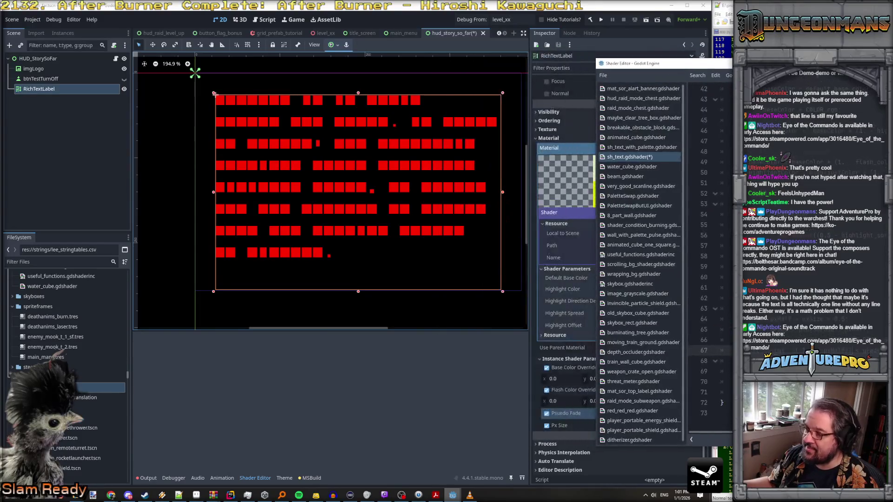
Step: Replace '( 1.0 / pxHalf)' on line 67 with 0.5f so it tests abs(qX - 0.5f) < qFade
{"action": "mouse_move", "coordinate": [709, 63]}
{"action": "left_mouse_down"}
{"action": "mouse_move", "coordinate": [824, 65]}
{"action": "mouse_move", "coordinate": [497, 65]}
{"action": "left_mouse_up"}
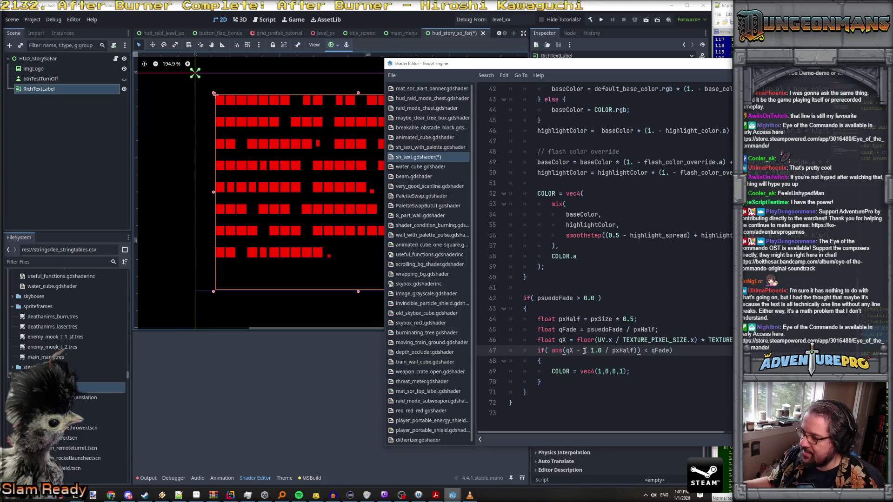
{"action": "left_click_drag", "start_coordinate": [584, 350], "coordinate": [635, 350]}
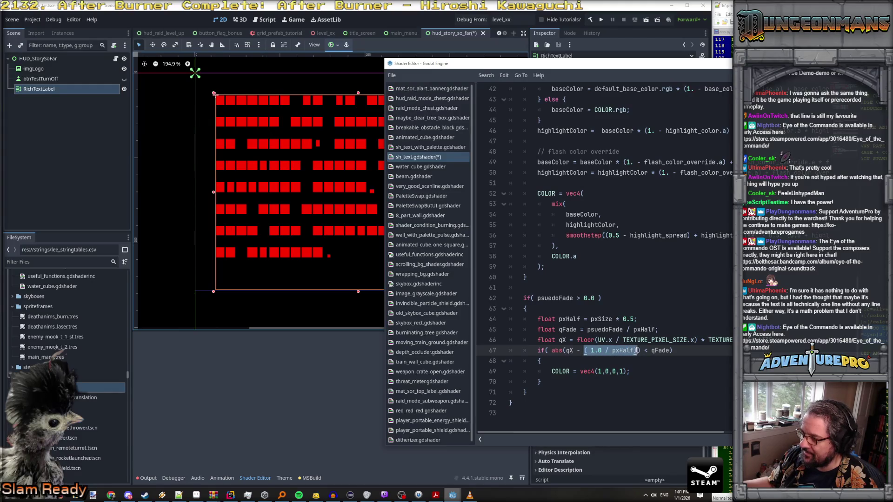
{"action": "type", "text": "0.5f"}
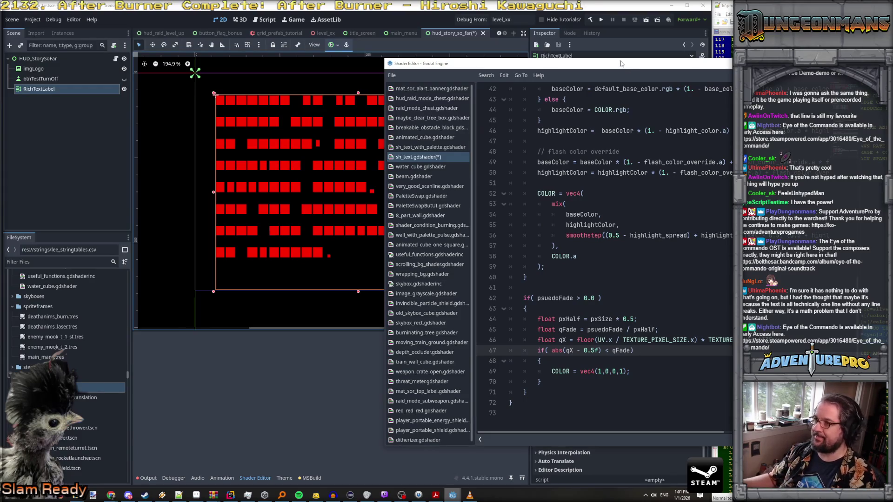
Step: Enter 1 as the label's Psuedo Fade value
{"action": "left_click", "coordinate": [639, 414]}
{"action": "double_click", "coordinate": [630, 413]}
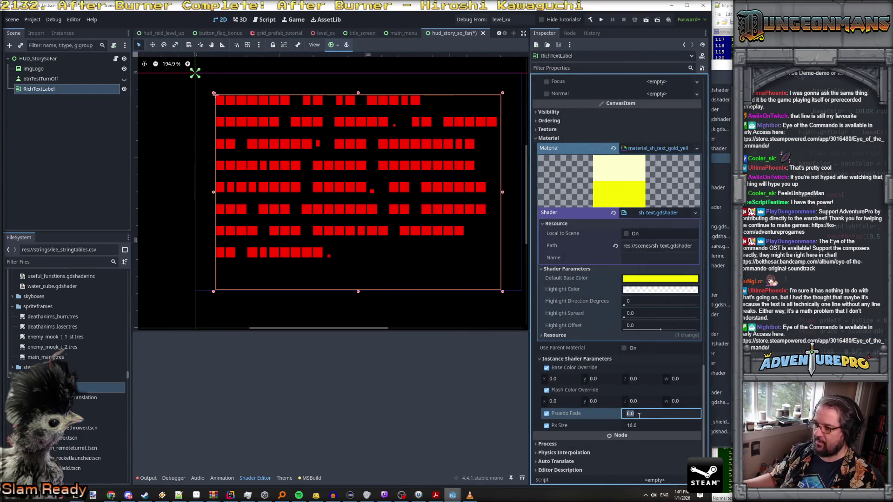
{"action": "type", "text": "0"}
{"action": "type", "text": "1"}
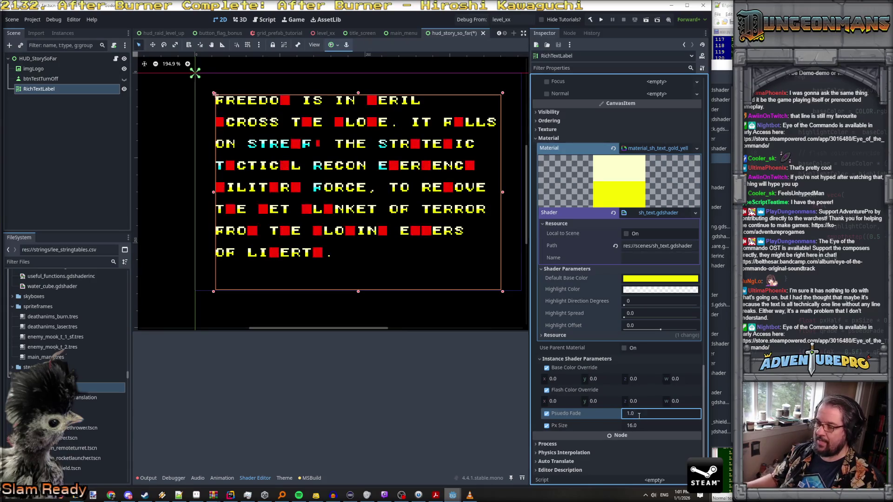
Step: Confirm Psuedo Fade at 1.0, try 0 and 0.1, then drag it upward to watch letters fade
{"action": "key", "text": "Return"}
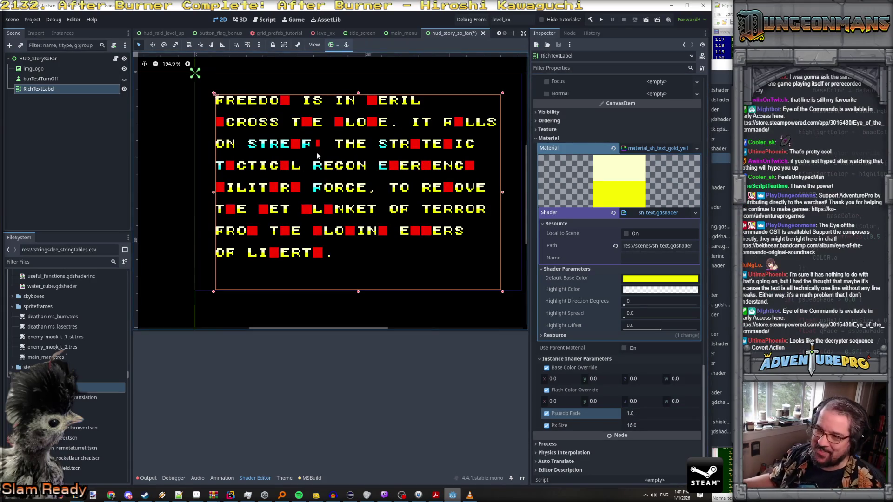
{"action": "scroll", "coordinate": [284, 194], "scroll_direction": "down", "scroll_amount": 1}
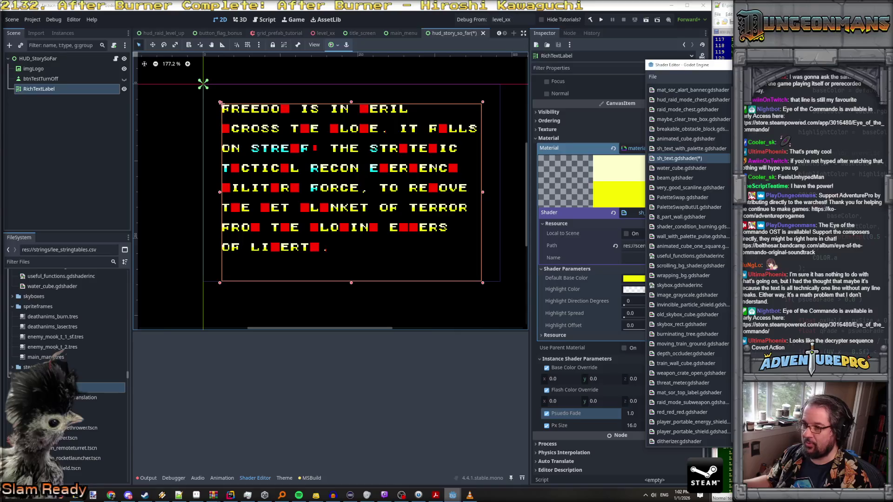
{"action": "left_click", "coordinate": [633, 414]}
{"action": "type", "text": "0"}
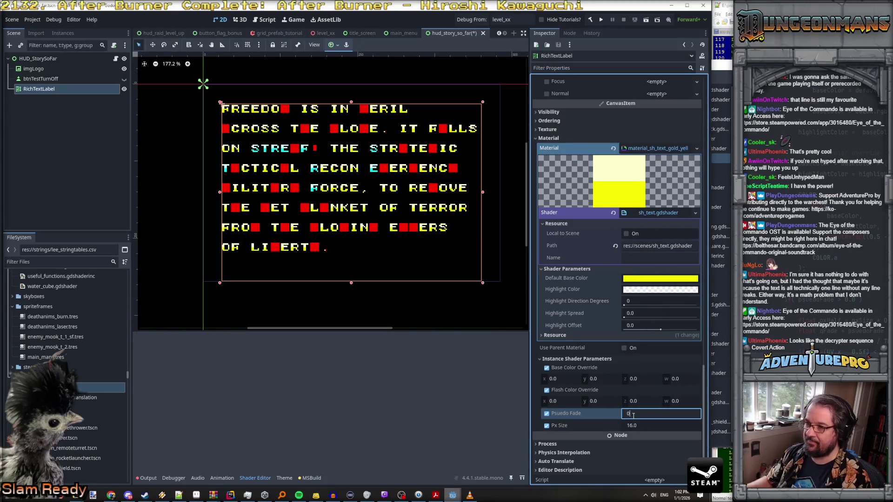
{"action": "key", "text": "Return"}
{"action": "type", "text": ".1"}
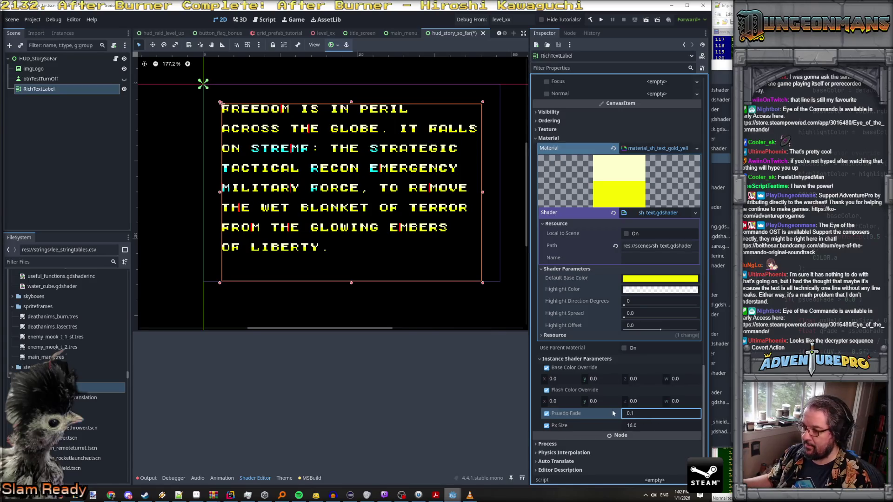
{"action": "key", "text": "Return"}
{"action": "mouse_move", "coordinate": [633, 413]}
{"action": "left_mouse_down"}
{"action": "mouse_move", "coordinate": [757, 413]}
{"action": "mouse_move", "coordinate": [651, 413]}
{"action": "mouse_move", "coordinate": [758, 413]}
{"action": "mouse_move", "coordinate": [683, 412]}
{"action": "left_mouse_up"}
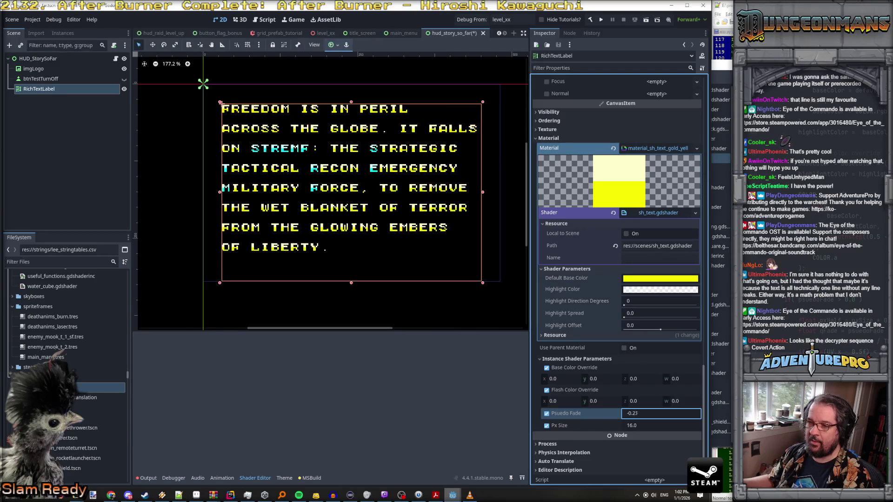
{"action": "left_click", "coordinate": [482, 347]}
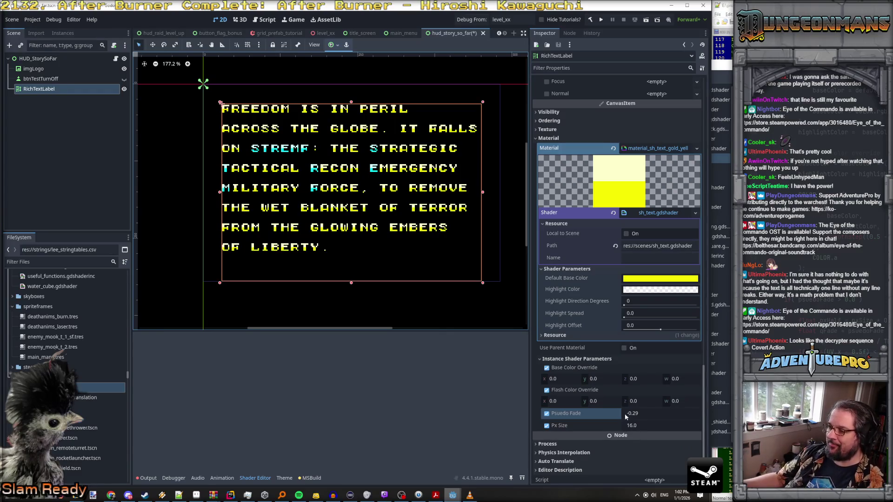
Step: Nudge Psuedo Fade to about 0.225, try 0.1 and 0.31, then settle on 0.34
{"action": "left_click_drag", "start_coordinate": [625, 416], "coordinate": [647, 415]}
{"action": "type", "text": "0.1"}
{"action": "key", "text": "Return"}
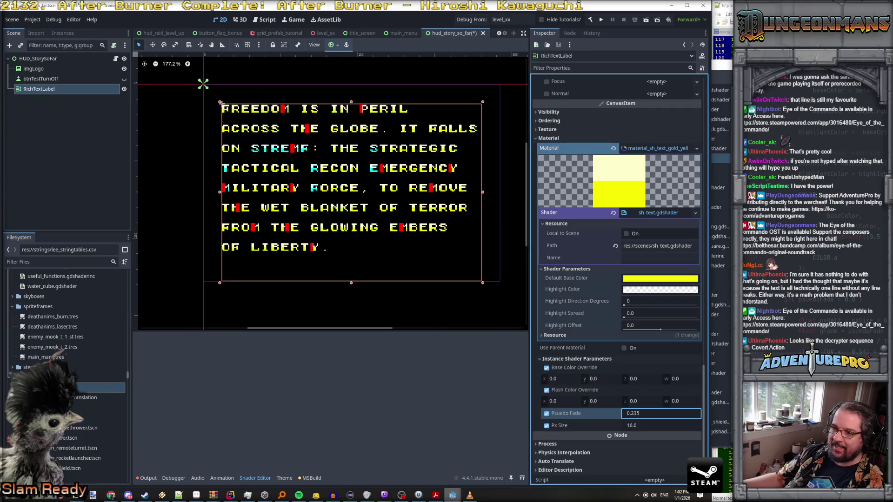
{"action": "type", "text": "0.31"}
{"action": "key", "text": "Return"}
{"action": "type", "text": "0.295"}
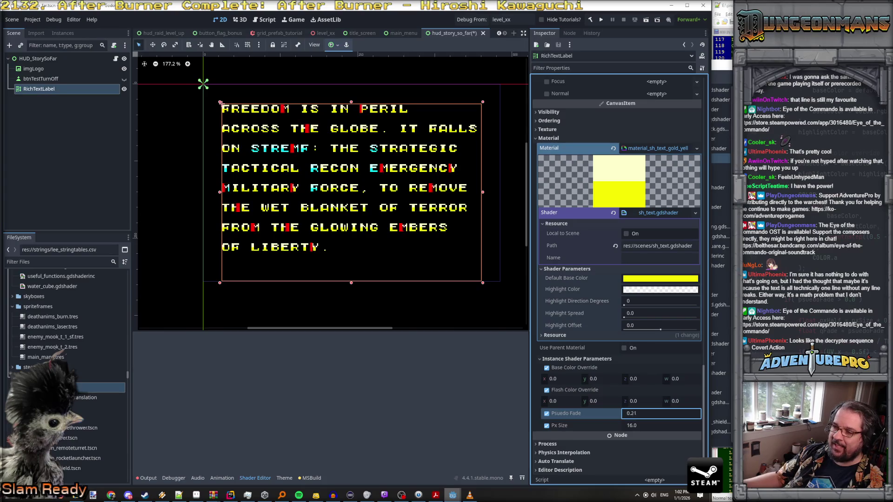
{"action": "type", "text": "0.34"}
{"action": "key", "text": "Return"}
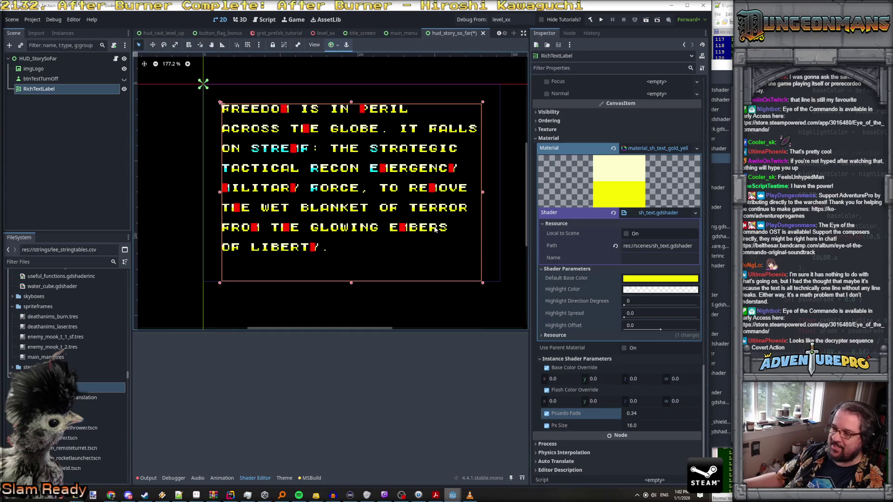
Step: Zoom the 2D viewport in on the story label and bring the Shader Editor to the front
{"action": "scroll", "coordinate": [413, 215], "scroll_direction": "up", "scroll_amount": 2}
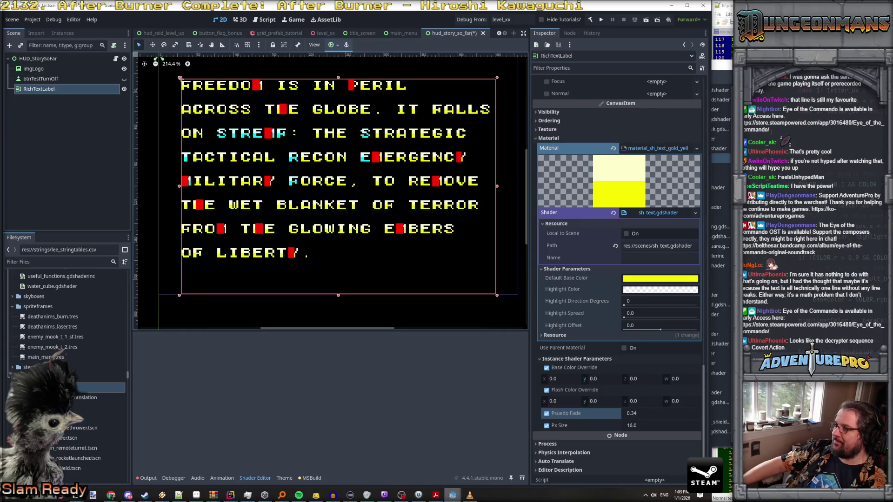
{"action": "left_click", "coordinate": [873, 178]}
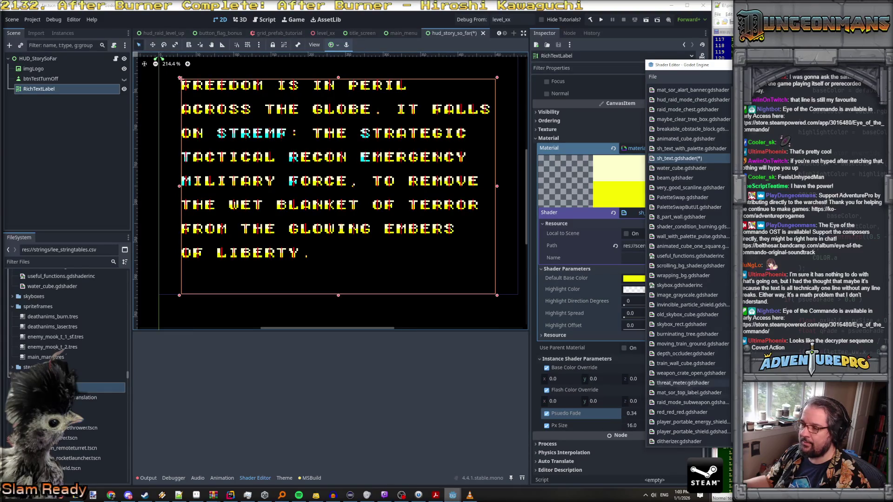
Step: Move the Shader Editor aside and raise Psuedo Fade to 4.0
{"action": "left_click_drag", "start_coordinate": [679, 64], "coordinate": [733, 55]}
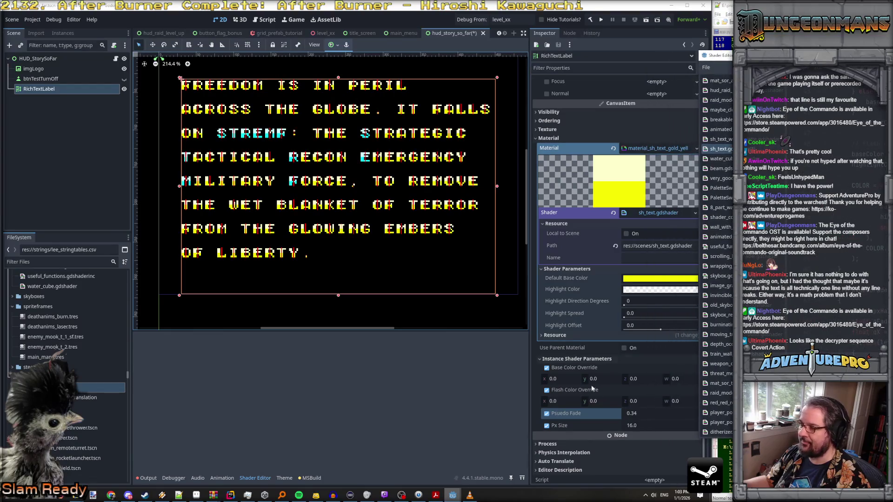
{"action": "left_click_drag", "start_coordinate": [621, 413], "coordinate": [698, 413]}
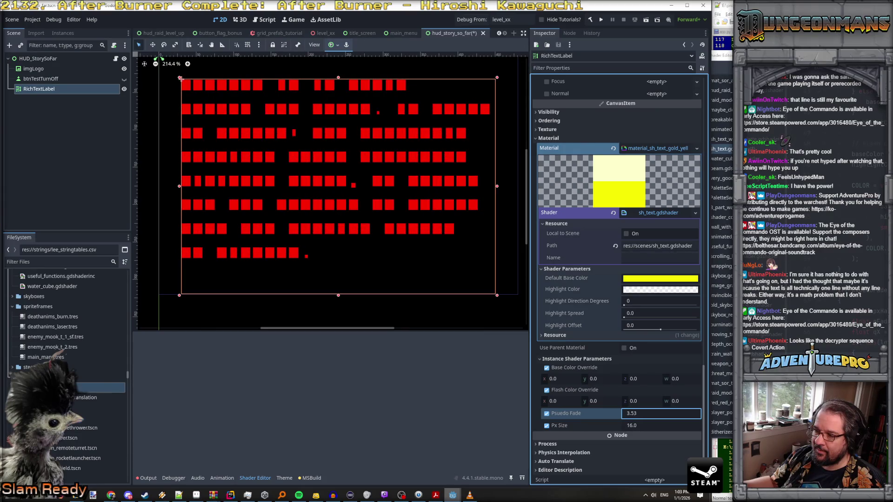
{"action": "left_click", "coordinate": [666, 416]}
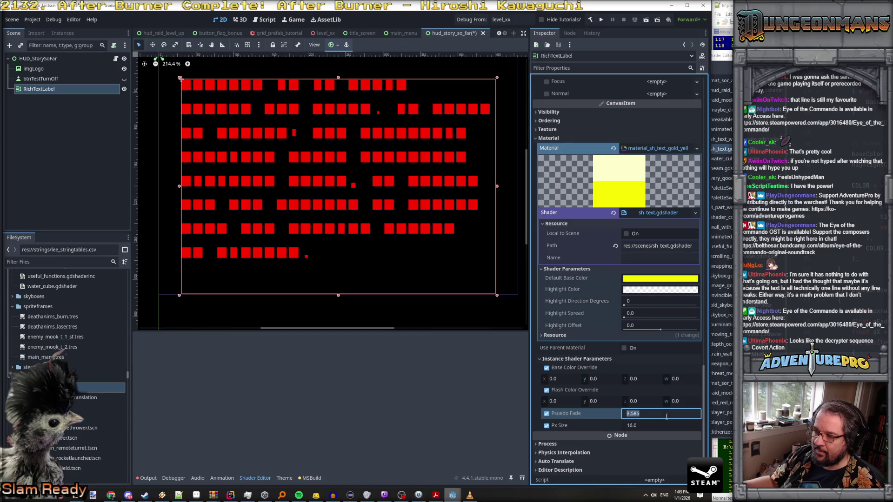
{"action": "type", "text": "4"}
{"action": "key", "text": "Return"}
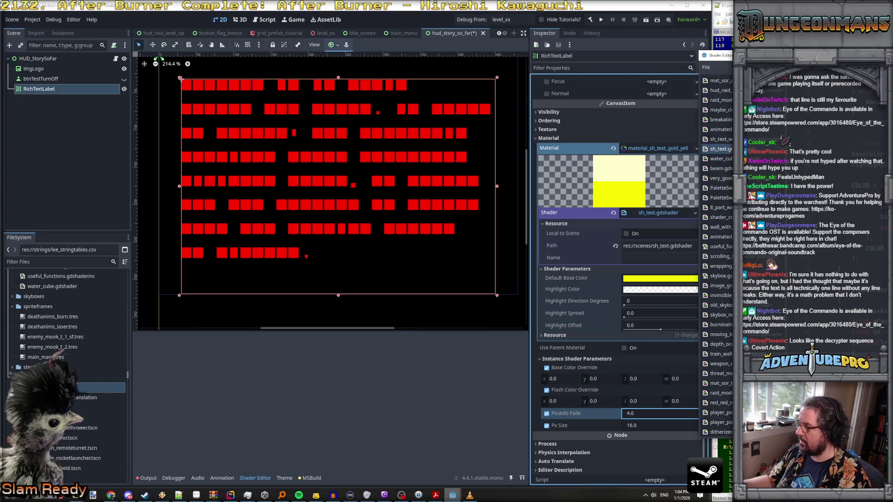
Step: Raise Psuedo Fade to 8.0, then set it back to 0.0
{"action": "key", "text": "Return"}
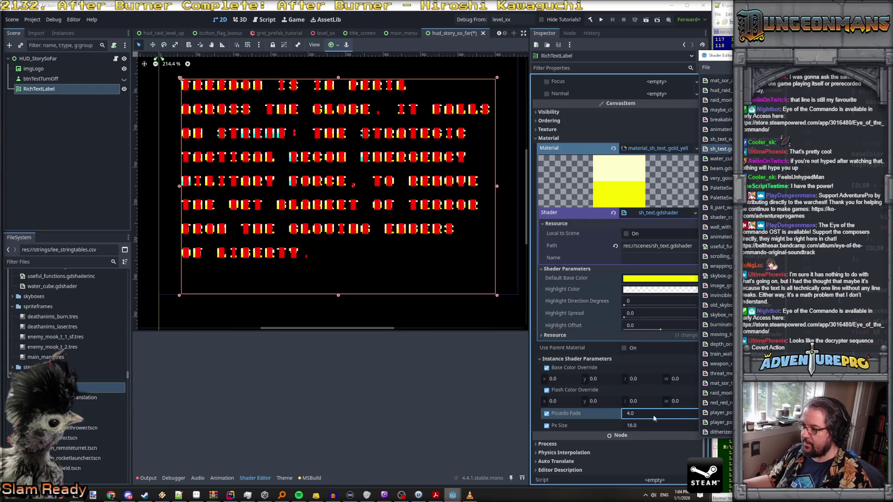
{"action": "left_click", "coordinate": [654, 415]}
{"action": "type", "text": "8"}
{"action": "key", "text": "Return"}
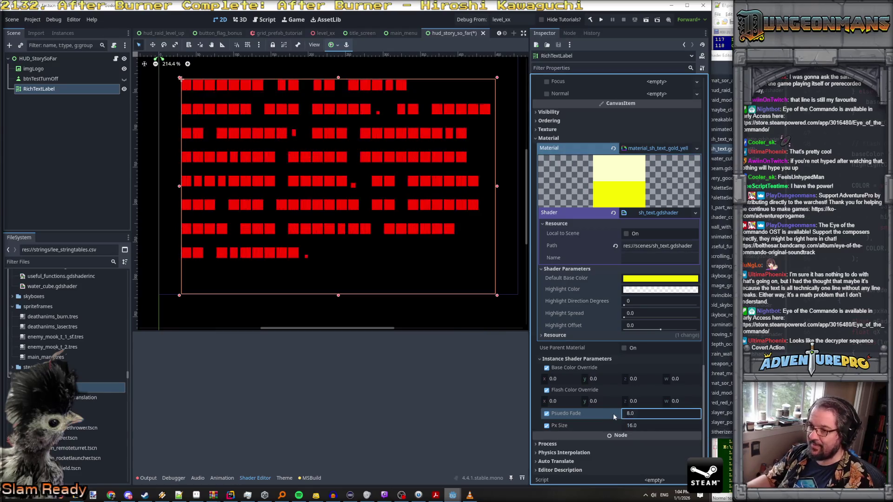
{"action": "left_click", "coordinate": [639, 413]}
{"action": "type", "text": "0"}
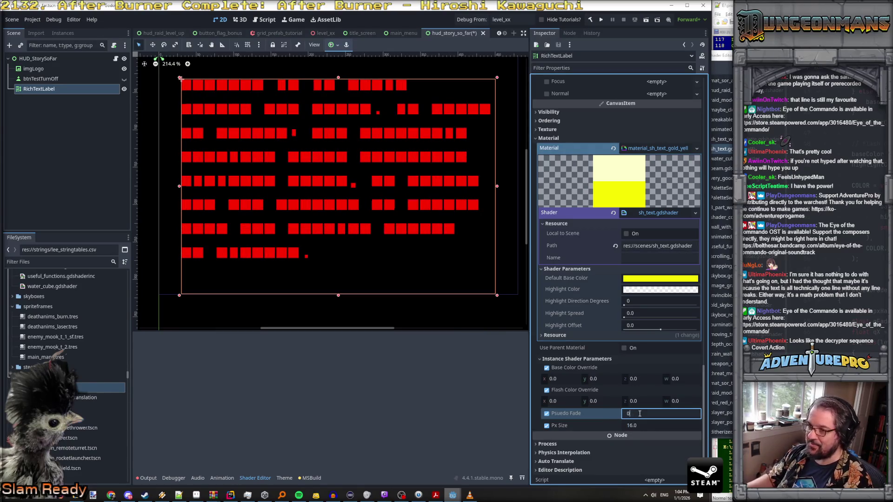
{"action": "key", "text": "Return"}
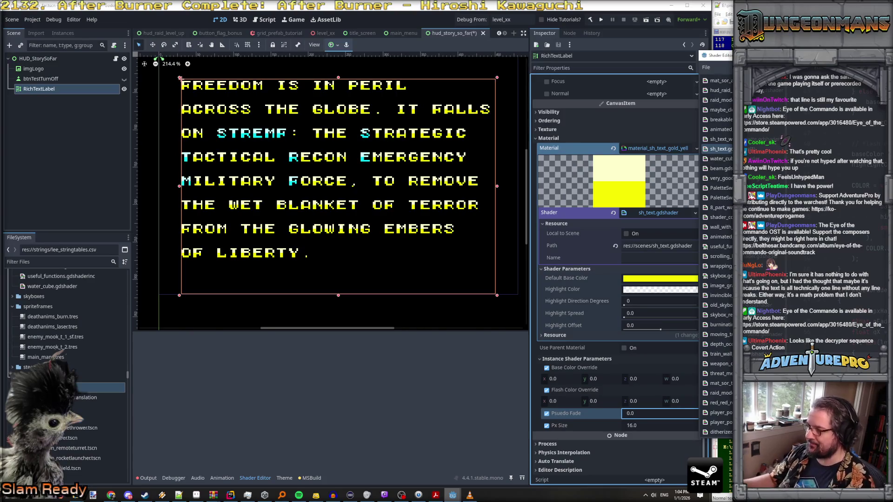
Step: Drag Psuedo Fade up from 0, then enter 6 so the story text fades out completely
{"action": "mouse_move", "coordinate": [620, 414]}
{"action": "left_mouse_down"}
{"action": "mouse_move", "coordinate": [651, 413]}
{"action": "mouse_move", "coordinate": [623, 416]}
{"action": "left_mouse_up"}
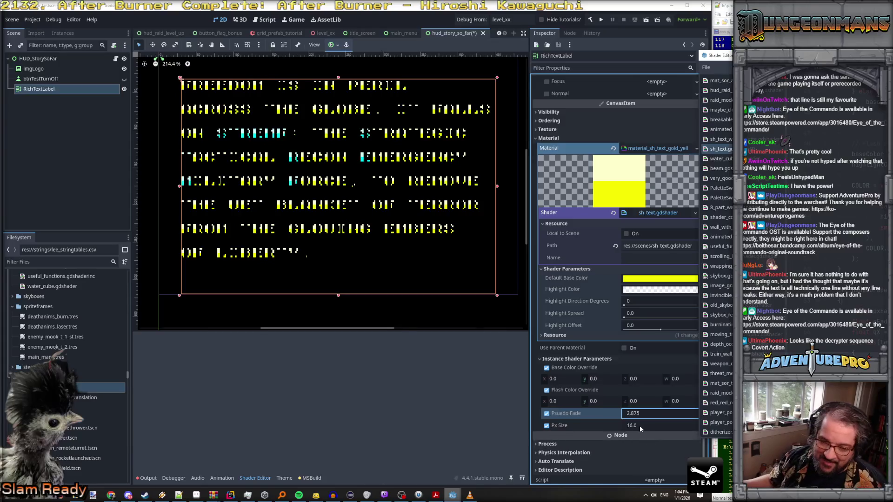
{"action": "left_click", "coordinate": [663, 414]}
{"action": "type", "text": "6"}
{"action": "key", "text": "Return"}
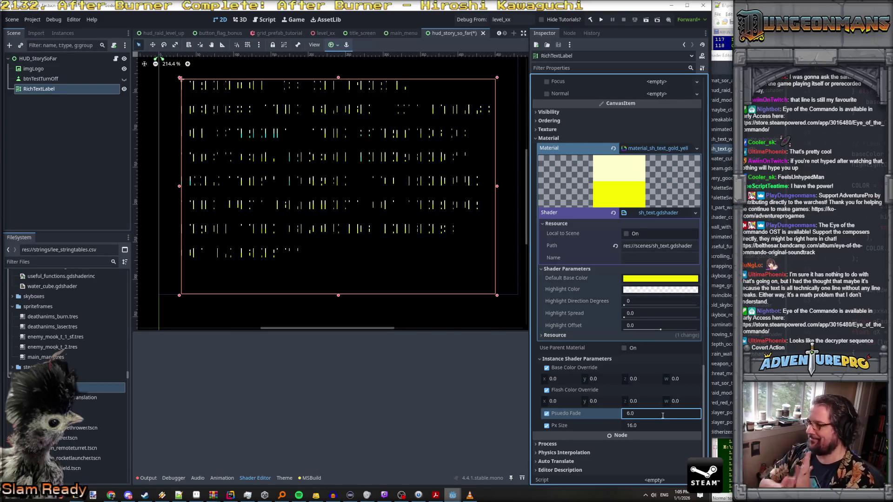
{"action": "left_click", "coordinate": [675, 413]}
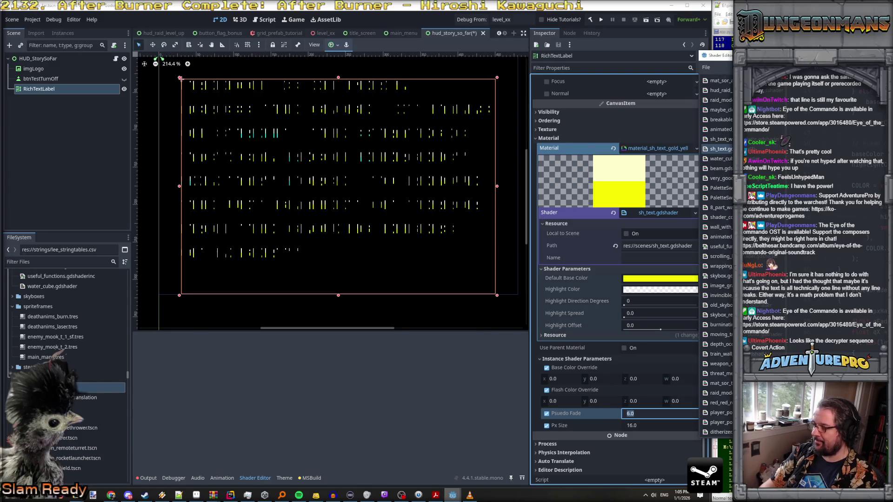
{"action": "key", "text": "Return"}
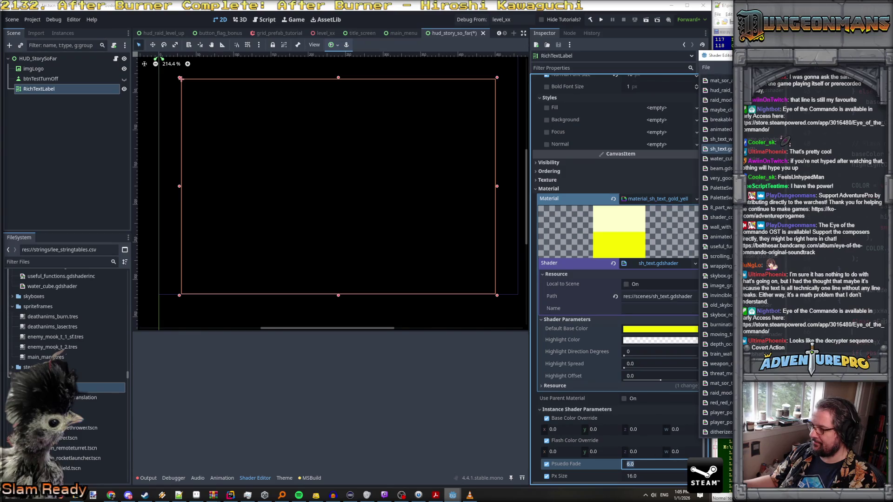
Step: Clear Psuedo Fade to 0 to reveal the FREEDOM IS IN PERIL text, then drag it up to test dissolving
{"action": "left_click", "coordinate": [641, 462]}
{"action": "key", "text": "BackSpace"}
{"action": "key", "text": "BackSpace"}
{"action": "key", "text": "BackSpace"}
{"action": "type", "text": "0"}
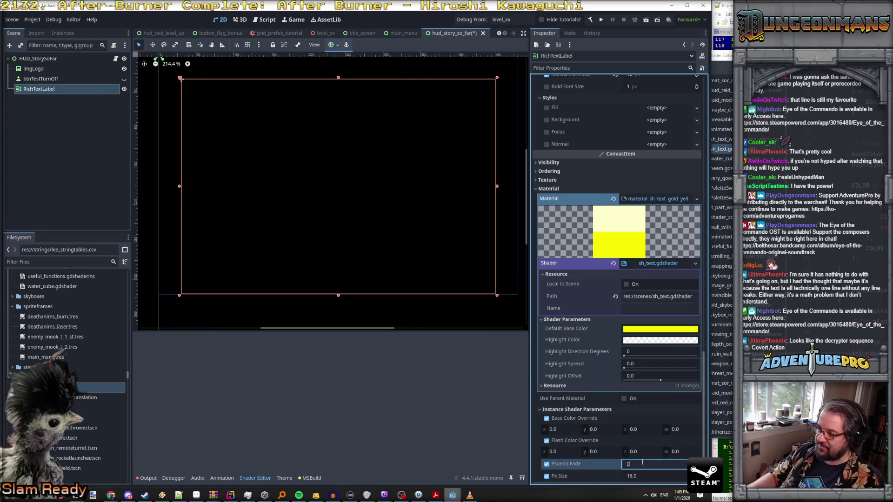
{"action": "key", "text": "Return"}
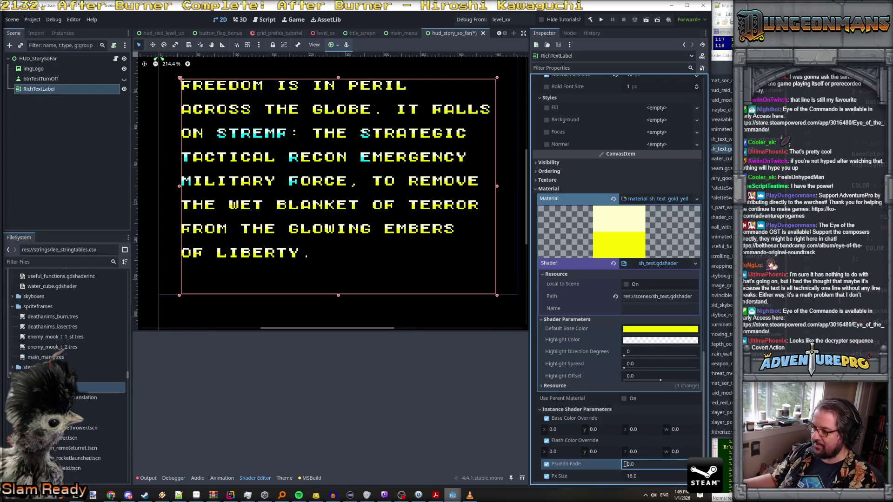
{"action": "mouse_move", "coordinate": [630, 465]}
{"action": "left_mouse_down"}
{"action": "mouse_move", "coordinate": [663, 465]}
{"action": "mouse_move", "coordinate": [635, 464]}
{"action": "left_mouse_up"}
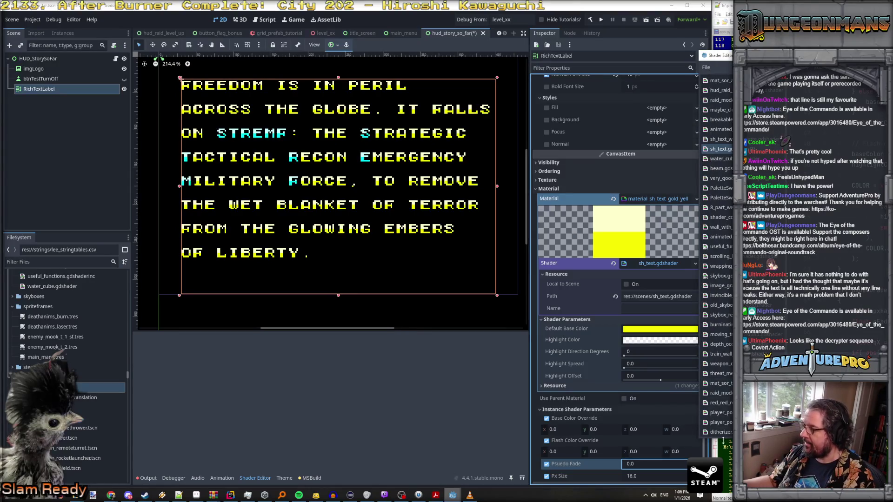
Step: Raise Psuedo Fade to 2.0 and then 7 to hide the text, and open sh_text.gdshader
{"action": "left_click_drag", "start_coordinate": [651, 464], "coordinate": [685, 463]}
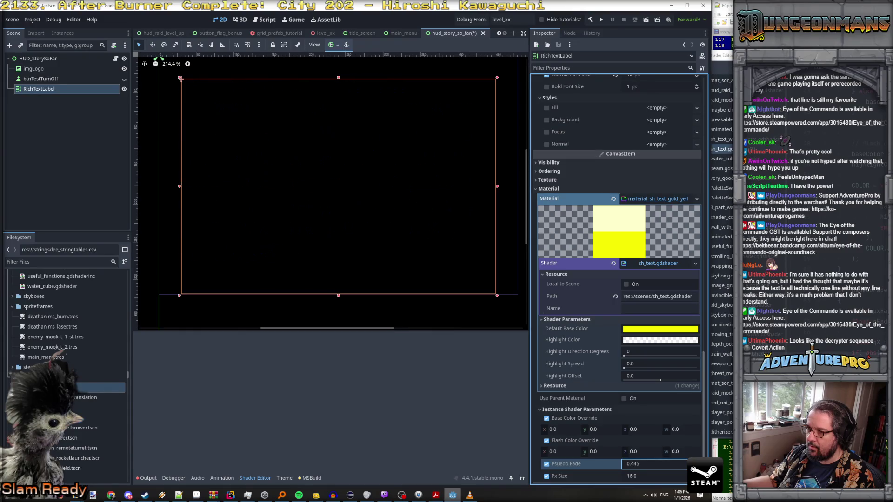
{"action": "left_click", "coordinate": [647, 464]}
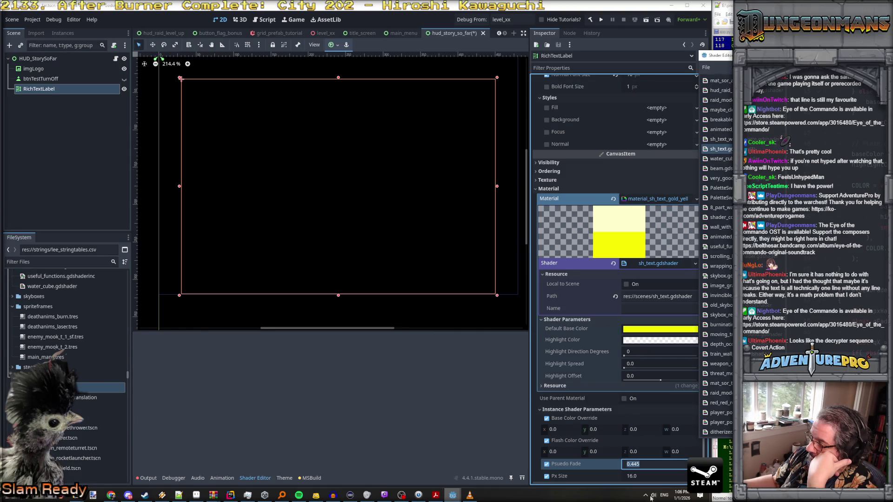
{"action": "left_click", "coordinate": [655, 464]}
{"action": "key", "text": "BackSpace"}
{"action": "key", "text": "BackSpace"}
{"action": "key", "text": "BackSpace"}
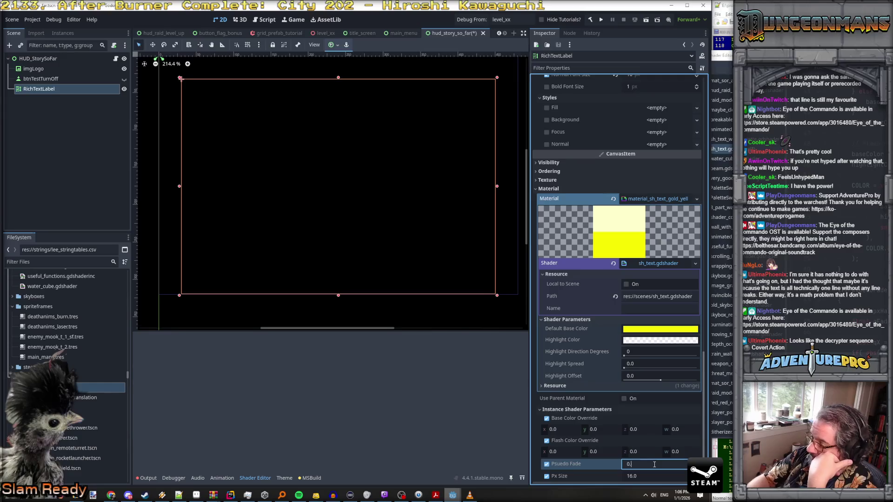
{"action": "type", "text": "2.0"}
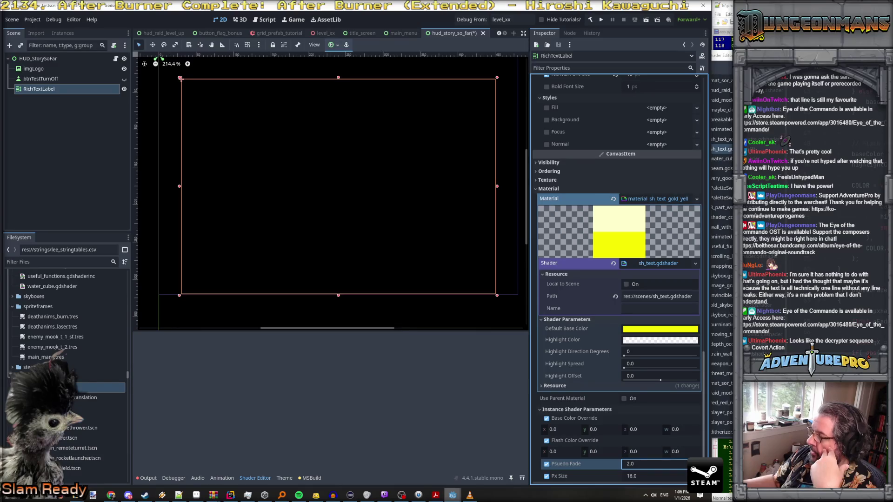
{"action": "double_click", "coordinate": [651, 464]}
{"action": "type", "text": "7"}
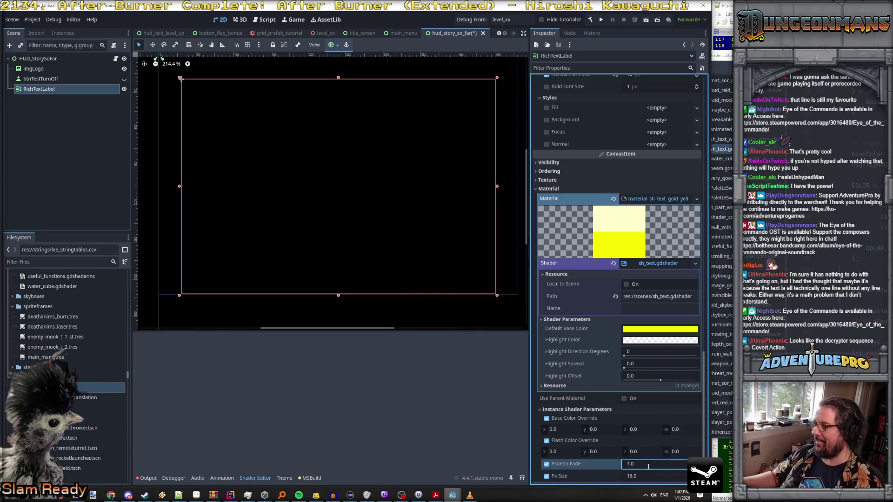
{"action": "left_click", "coordinate": [658, 263]}
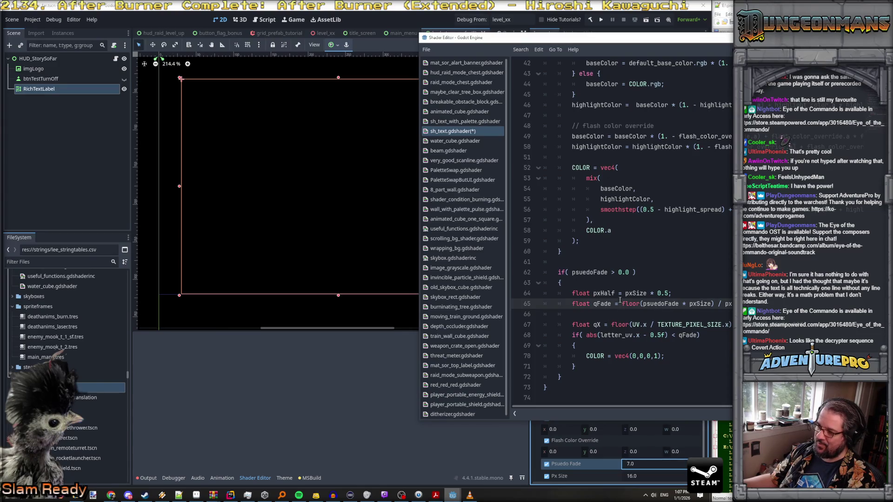
Step: Delete the qX calculation line and insert a blank line after line 65
{"action": "left_click", "coordinate": [612, 310]}
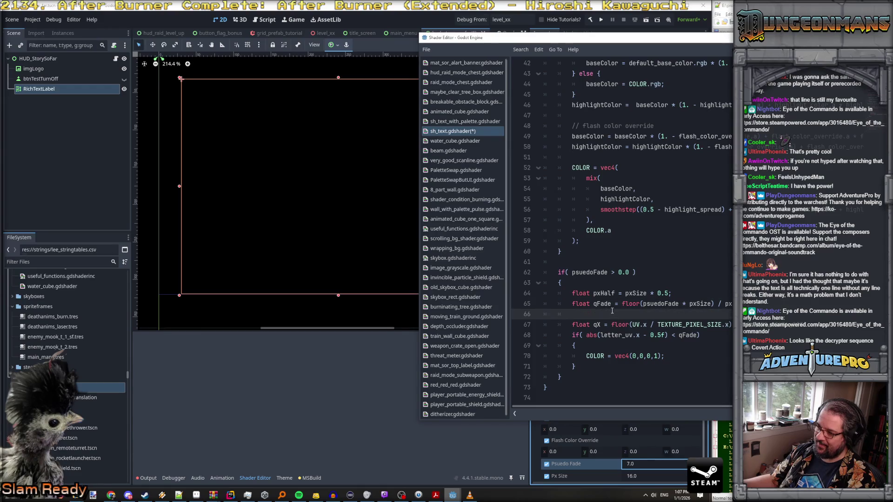
{"action": "left_click_drag", "start_coordinate": [572, 325], "coordinate": [799, 324]}
{"action": "key", "text": "BackSpace"}
{"action": "key", "text": "ctrl+shift+k"}
{"action": "key", "text": "Up"}
{"action": "key", "text": "Up"}
{"action": "key", "text": "Down"}
{"action": "key", "text": "Up"}
{"action": "key", "text": "End"}
{"action": "key", "text": "Return"}
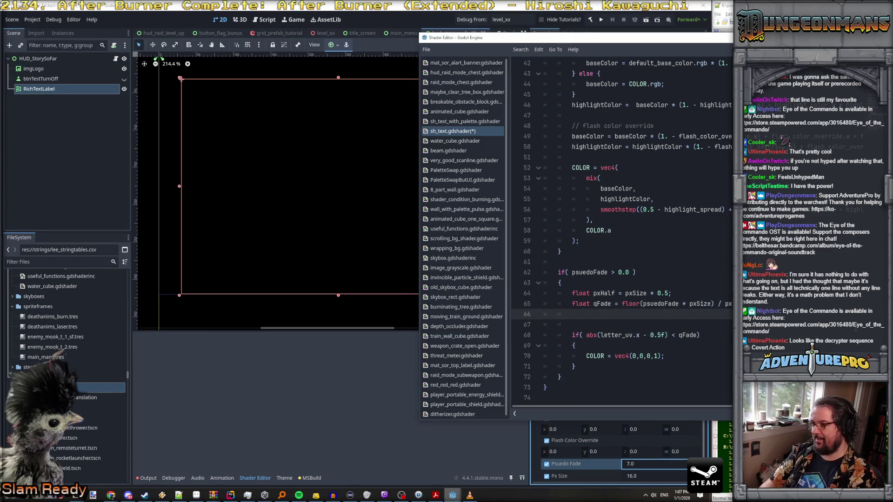
Step: Start a comment above the qFade line reading 'step our big number into'
{"action": "key", "text": "Up"}
{"action": "key", "text": "Left"}
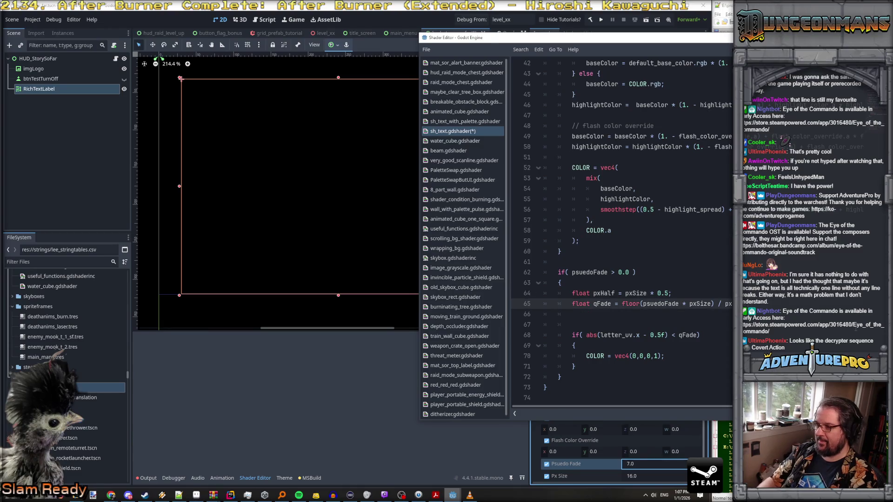
{"action": "key", "text": "Return"}
{"action": "key", "text": "Up"}
{"action": "type", "text": "s"}
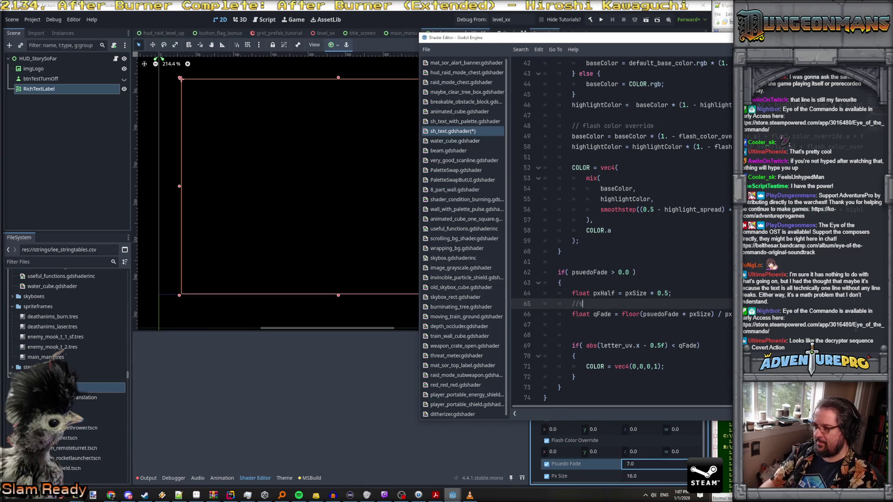
{"action": "type", "text": "tep our big number into"}
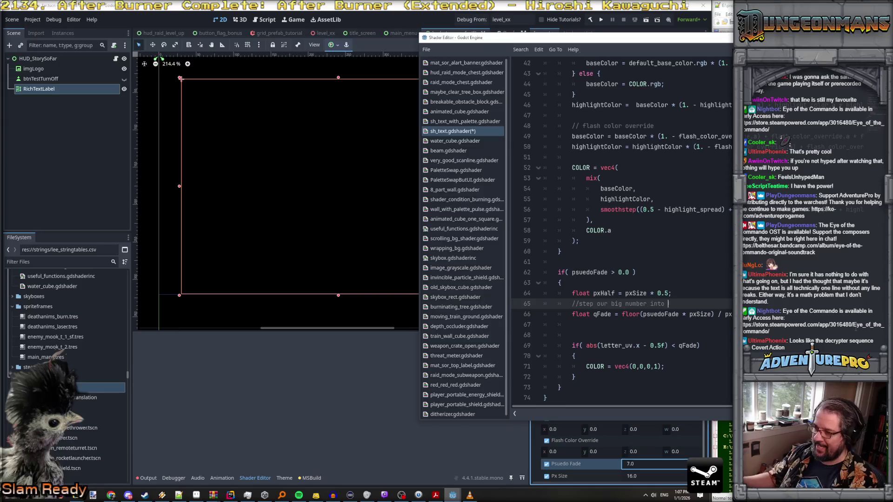
Step: Replace pxSize with pxHalf in the qFade formula
{"action": "left_click", "coordinate": [697, 315]}
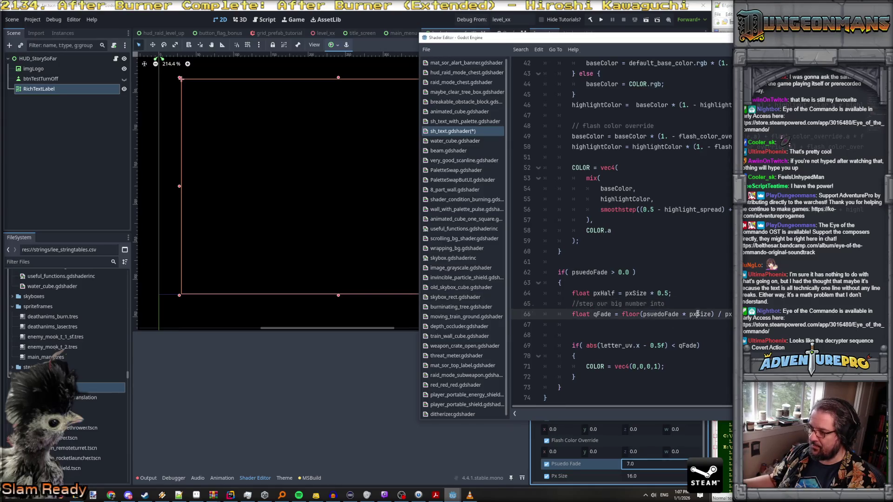
{"action": "double_click", "coordinate": [667, 314]}
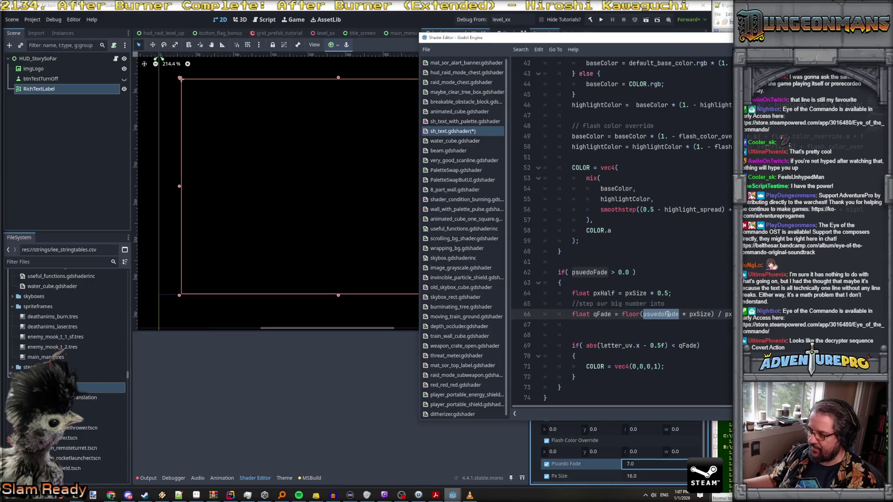
{"action": "double_click", "coordinate": [609, 294]}
{"action": "key", "text": "ctrl+c"}
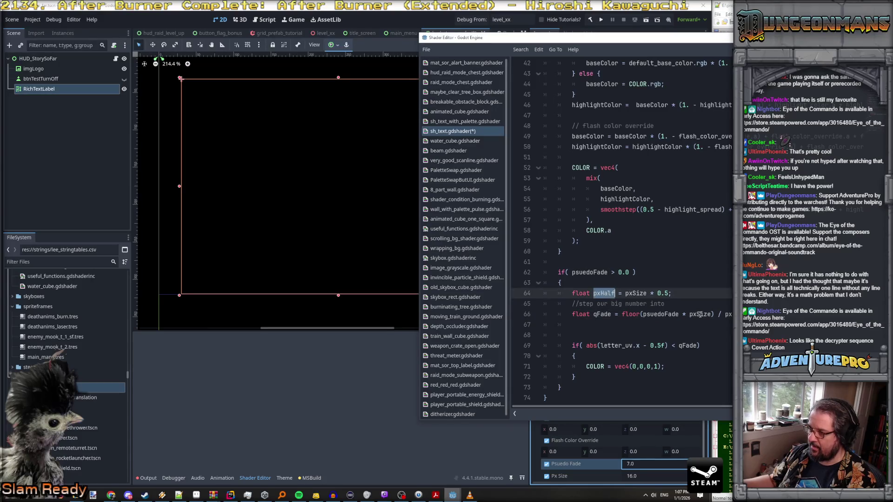
{"action": "double_click", "coordinate": [700, 314]}
{"action": "key", "text": "ctrl+v"}
Step: Rewrite the comment to end '0-1 into quantized parts' and check where pxHalf is used
{"action": "left_click", "coordinate": [707, 300]}
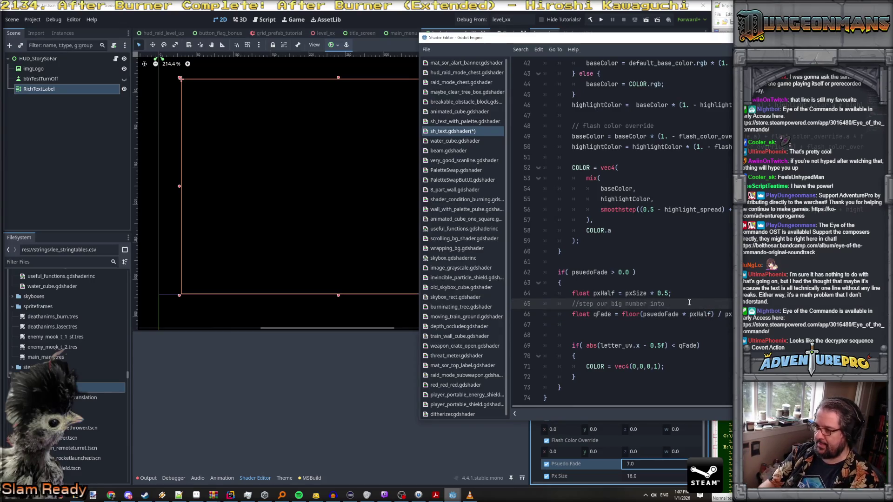
{"action": "key", "text": "BackSpace"}
{"action": "key", "text": "BackSpace"}
{"action": "key", "text": "BackSpace"}
{"action": "type", "text": "0-"}
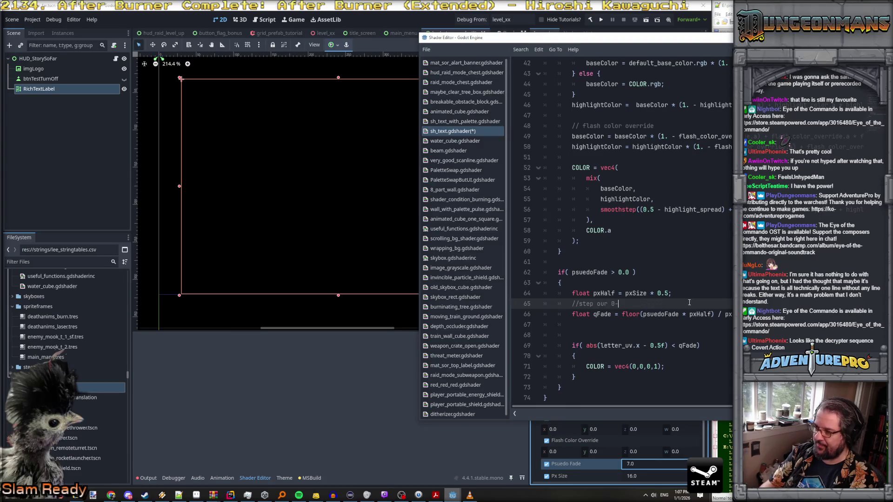
{"action": "type", "text": "1 into quanti"}
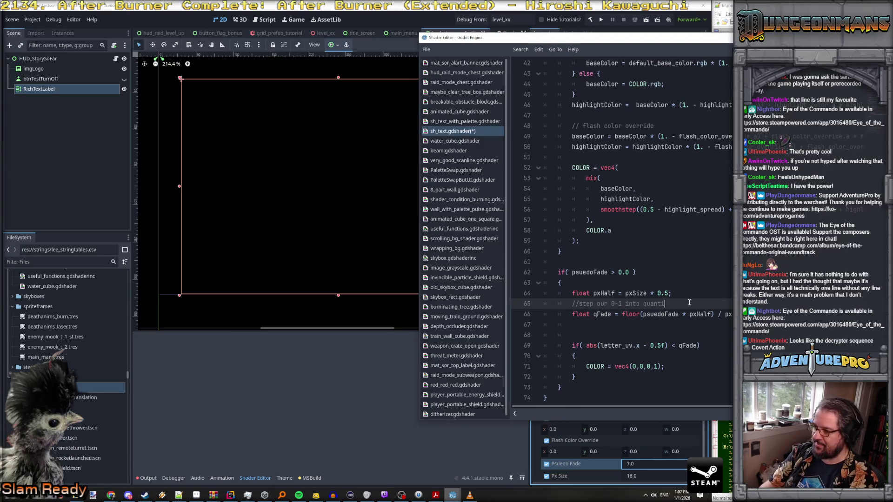
{"action": "type", "text": "zed parts"}
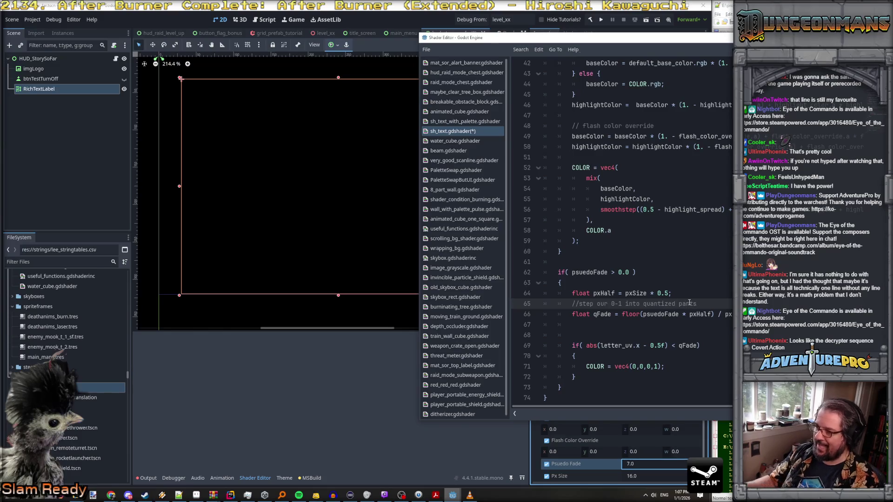
{"action": "left_click", "coordinate": [601, 314]}
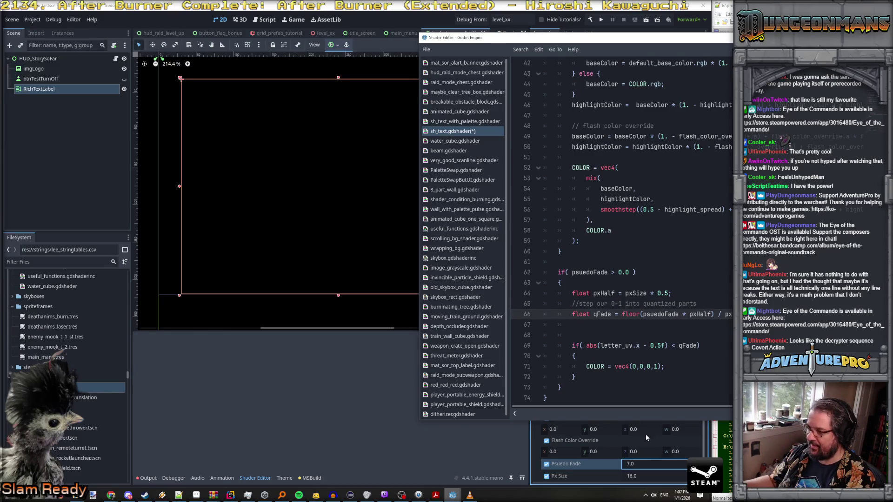
{"action": "double_click", "coordinate": [700, 314]}
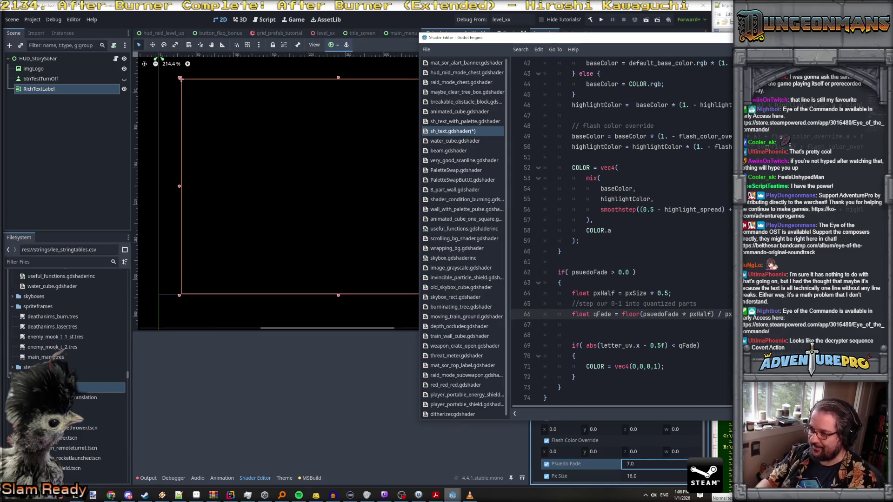
{"action": "left_click", "coordinate": [696, 304]}
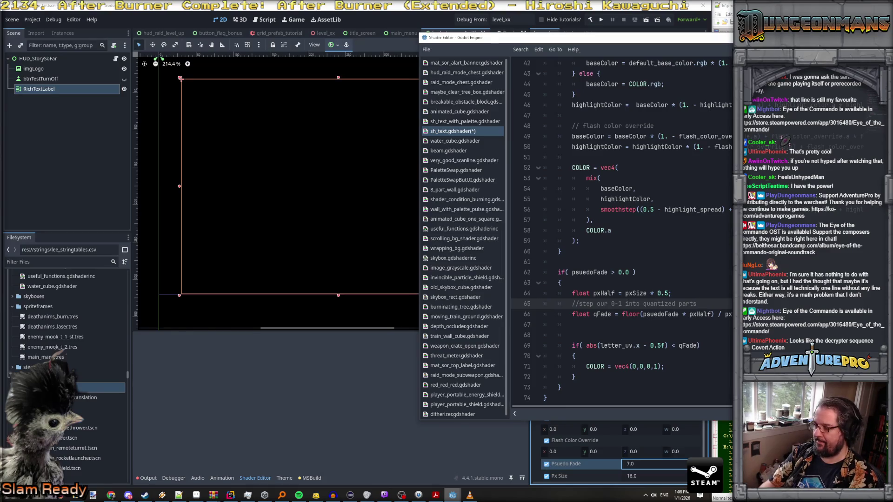
Step: Set Psuedo Fade to 0, then 1 to hide the story text
{"action": "left_click", "coordinate": [649, 464]}
{"action": "type", "text": "0"}
{"action": "key", "text": "Return"}
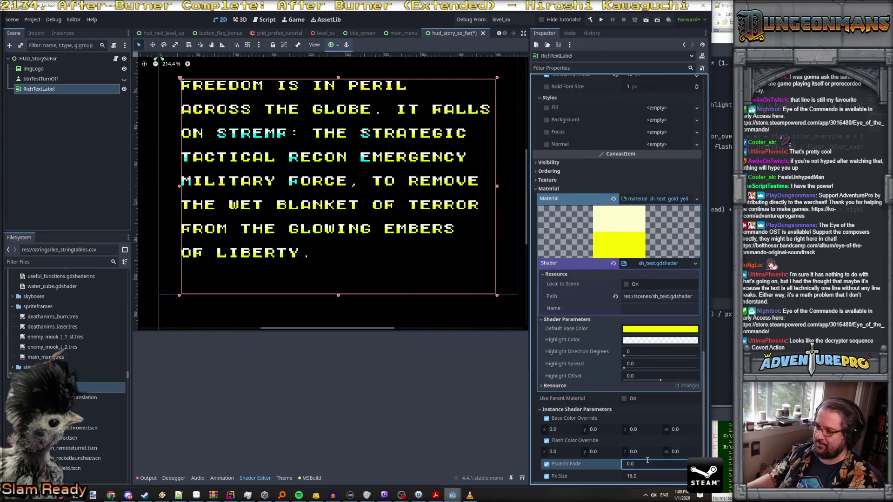
{"action": "type", "text": "1"}
{"action": "key", "text": "Return"}
Step: Try Psuedo Fade values 0.5 and 0.75, clear the entry, and bring the shader code forward
{"action": "left_click", "coordinate": [645, 464]}
{"action": "type", "text": "0.5"}
{"action": "key", "text": "Return"}
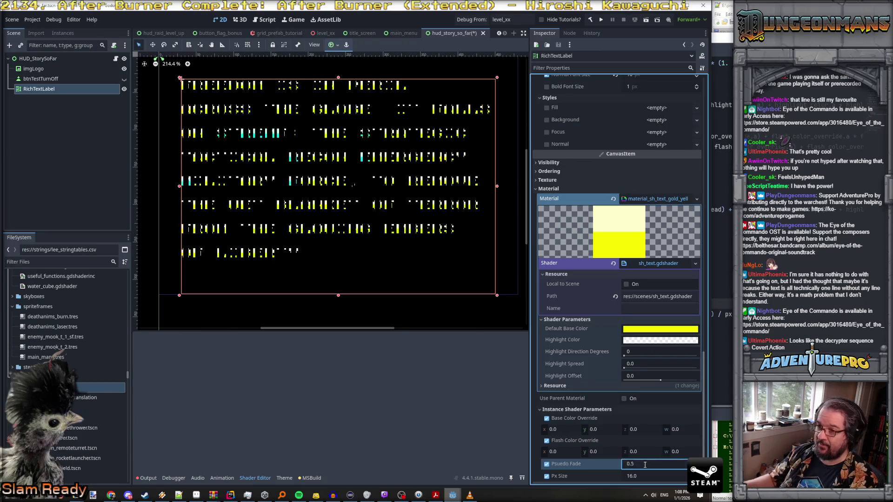
{"action": "left_click", "coordinate": [644, 464]}
{"action": "type", "text": "0.75"}
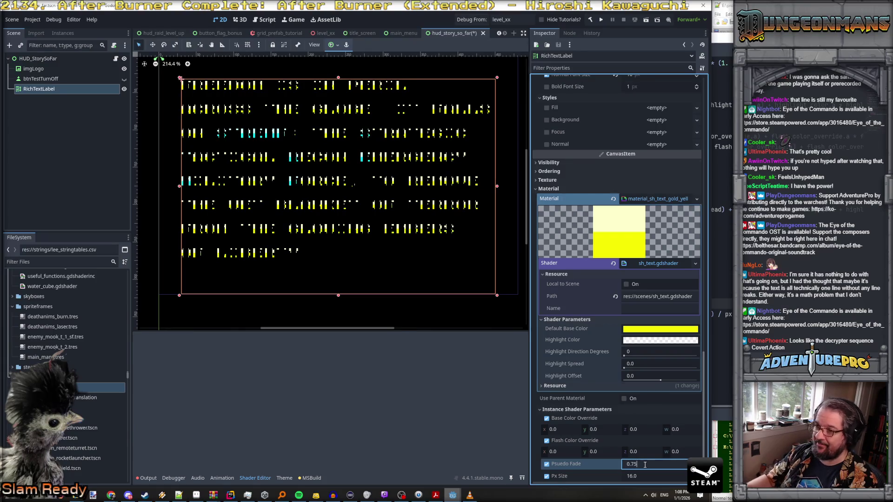
{"action": "key", "text": "Return"}
{"action": "left_click", "coordinate": [645, 464]}
{"action": "type", "text": "0"}
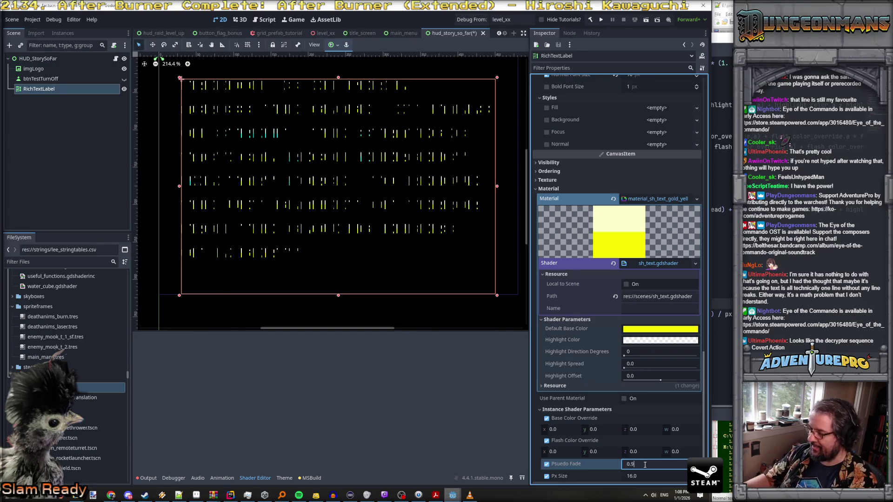
{"action": "key", "text": "BackSpace"}
{"action": "key", "text": "BackSpace"}
{"action": "key", "text": "BackSpace"}
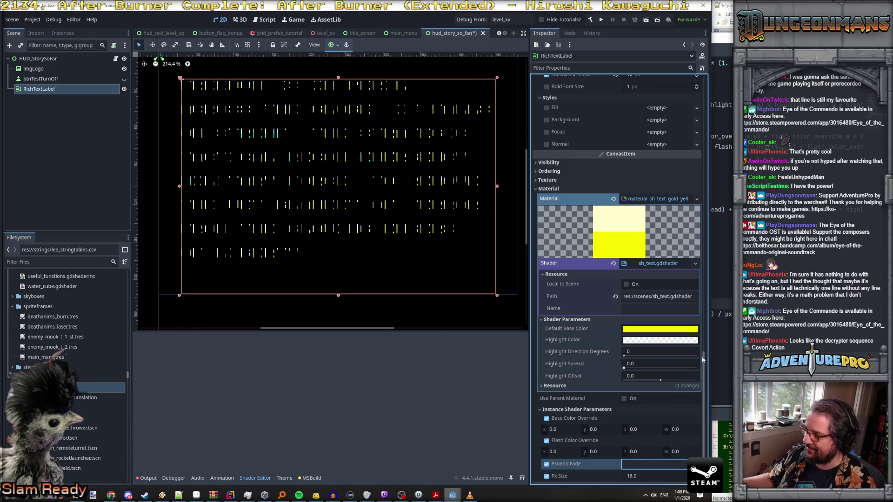
{"action": "key", "text": "alt+Tab"}
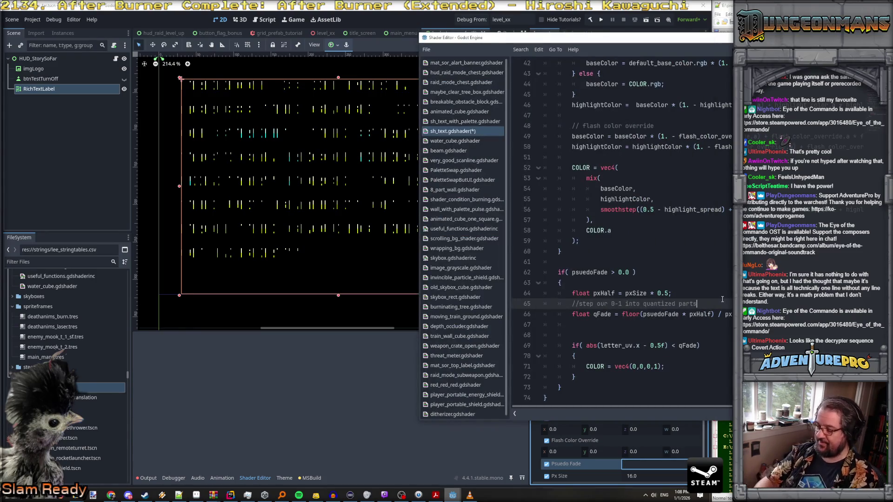
Step: Extend the qFade comment with 'steps of 0 to 0' and remove the blank line below it
{"action": "type", "text": ", and"}
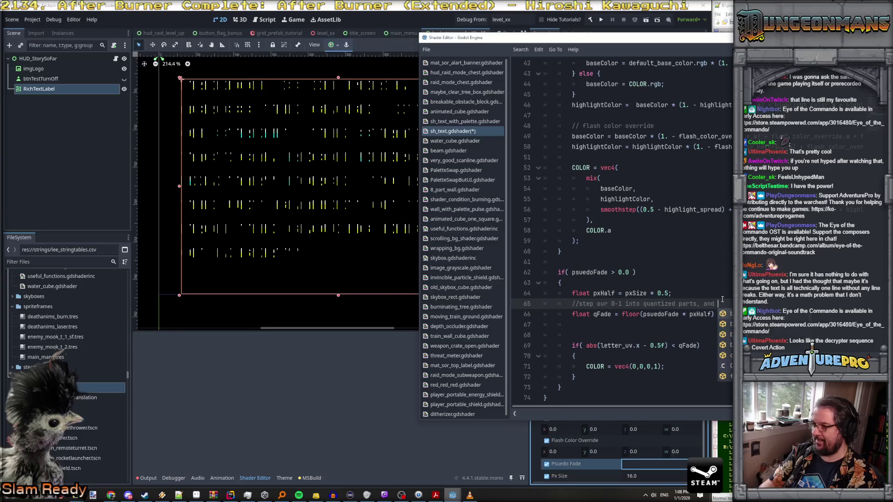
{"action": "key", "text": "BackSpace"}
{"action": "key", "text": "BackSpace"}
{"action": "key", "text": "BackSpace"}
{"action": "key", "text": "BackSpace"}
{"action": "key", "text": "BackSpace"}
{"action": "key", "text": "BackSpace"}
{"action": "type", "text": "steps of 0 to 0"}
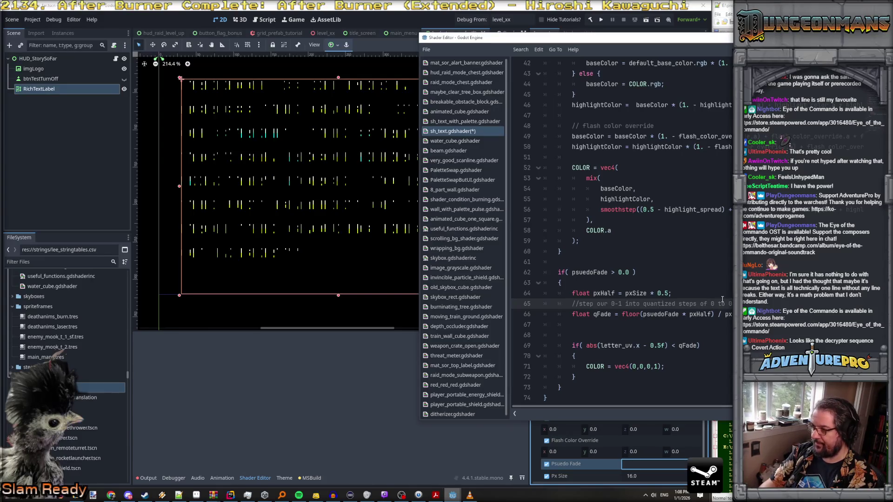
{"action": "key", "text": "Down"}
{"action": "key", "text": "Down"}
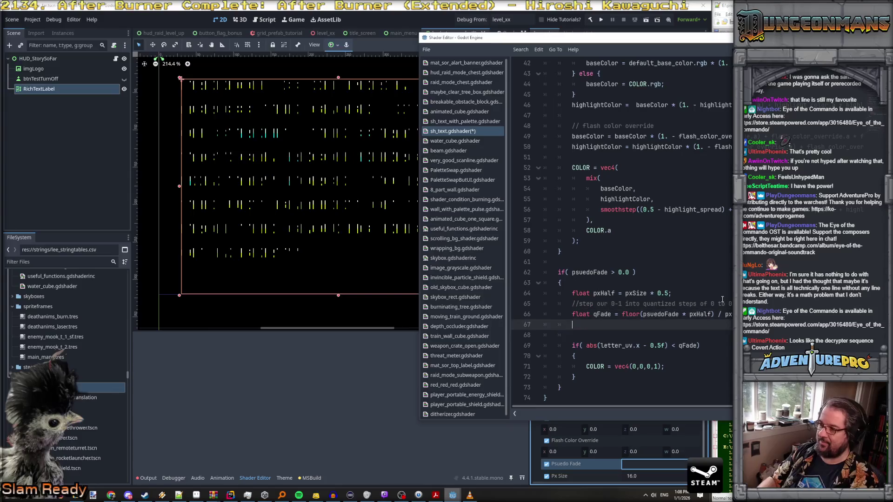
{"action": "key", "text": "Delete"}
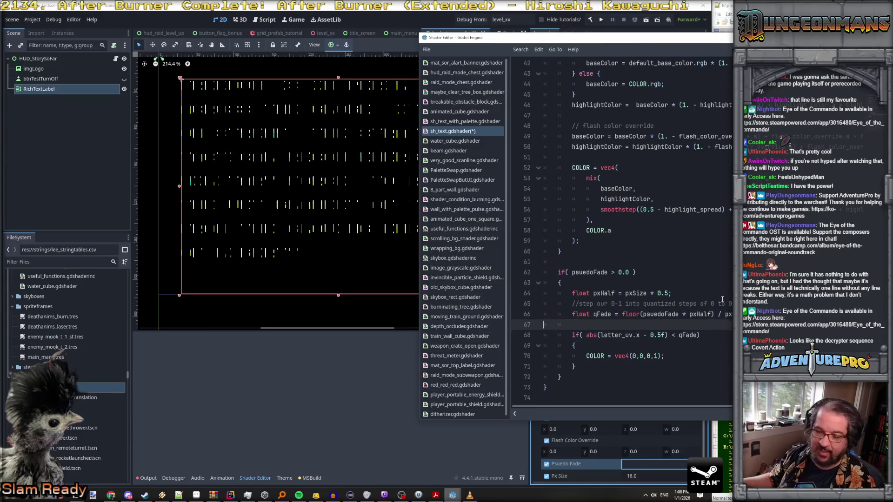
Step: Rename the psuedoFade uniform to verticalFade in its declaration, the if condition and the qFade calculation
{"action": "scroll", "coordinate": [702, 217], "scroll_direction": "up", "scroll_amount": 12}
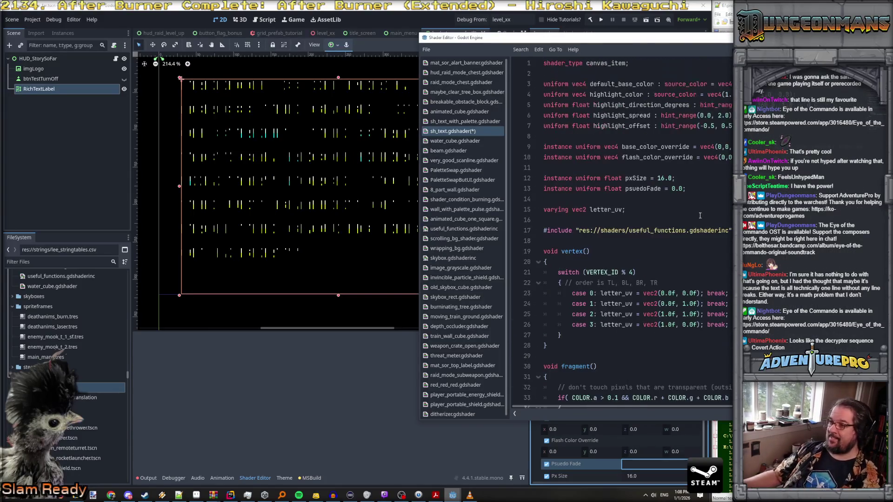
{"action": "double_click", "coordinate": [638, 189]}
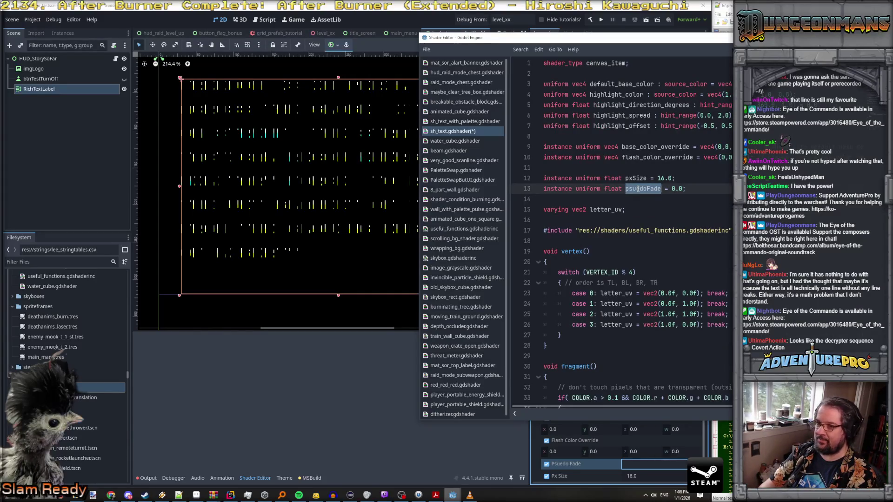
{"action": "type", "text": "vertical"}
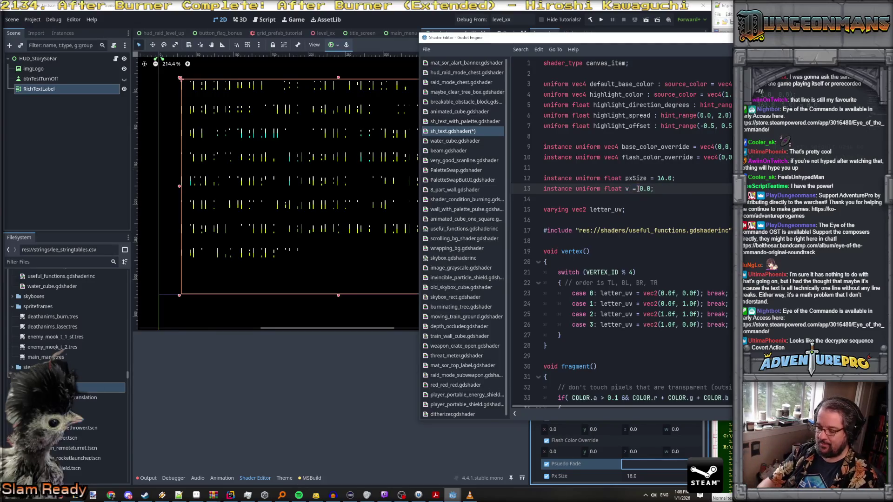
{"action": "type", "text": "Fade"}
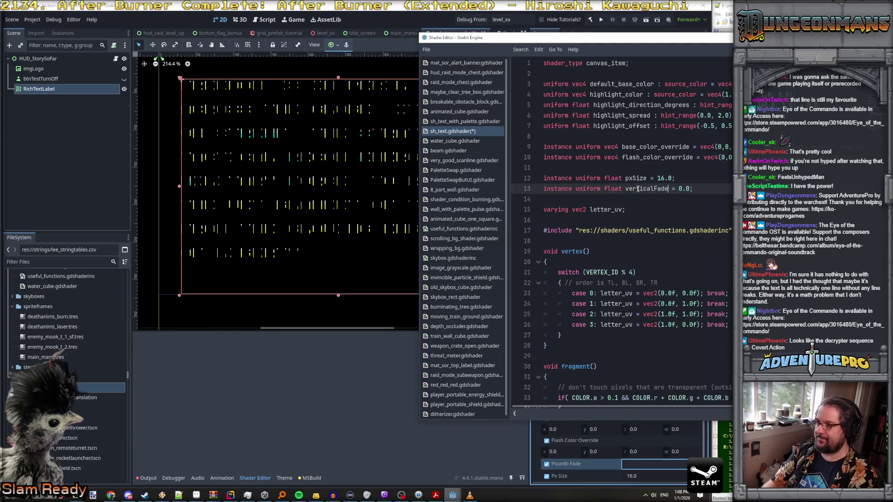
{"action": "double_click", "coordinate": [638, 189]}
{"action": "key", "text": "ctrl+c"}
{"action": "scroll", "coordinate": [666, 204], "scroll_direction": "down", "scroll_amount": 10}
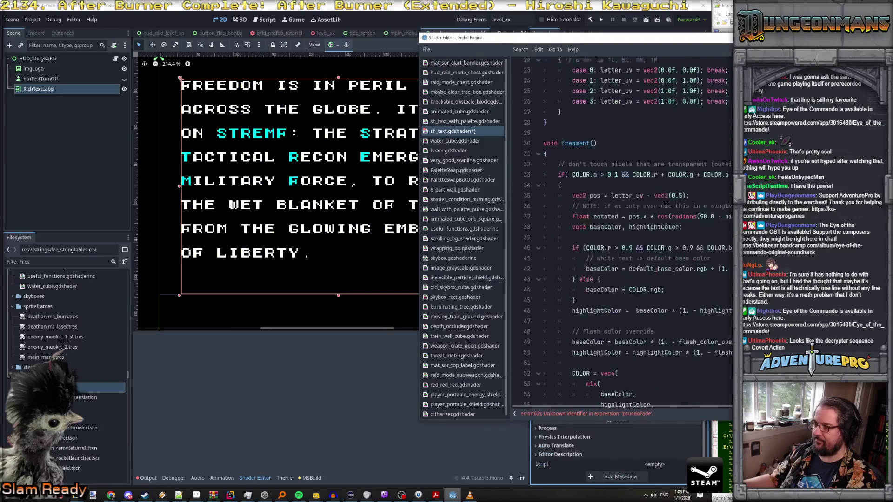
{"action": "double_click", "coordinate": [589, 262]}
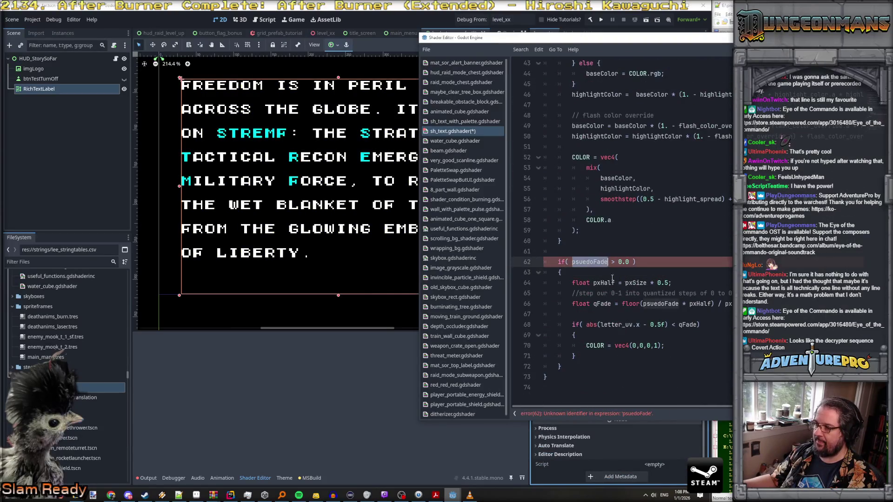
{"action": "key", "text": "ctrl+v"}
{"action": "double_click", "coordinate": [660, 304]}
{"action": "key", "text": "ctrl+v"}
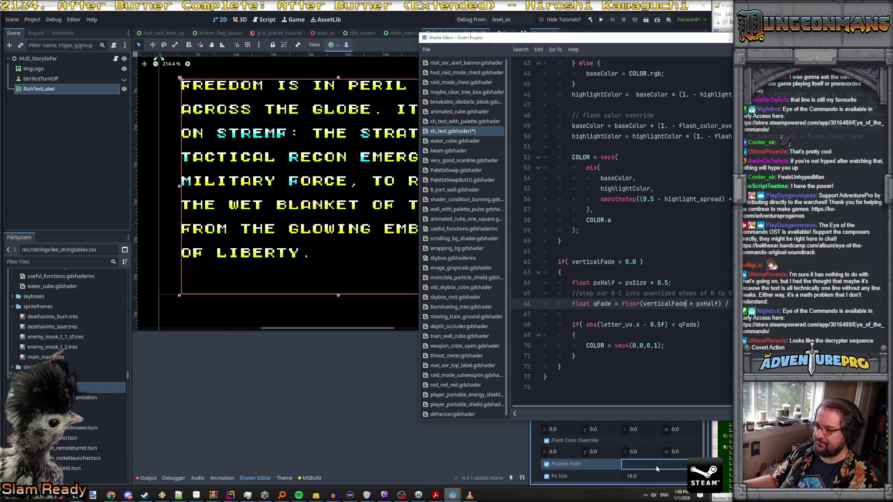
Step: Select the RichTextLabel node and set its Vertical Fade instance parameter to 1
{"action": "left_click", "coordinate": [656, 469]}
{"action": "left_click", "coordinate": [71, 77]}
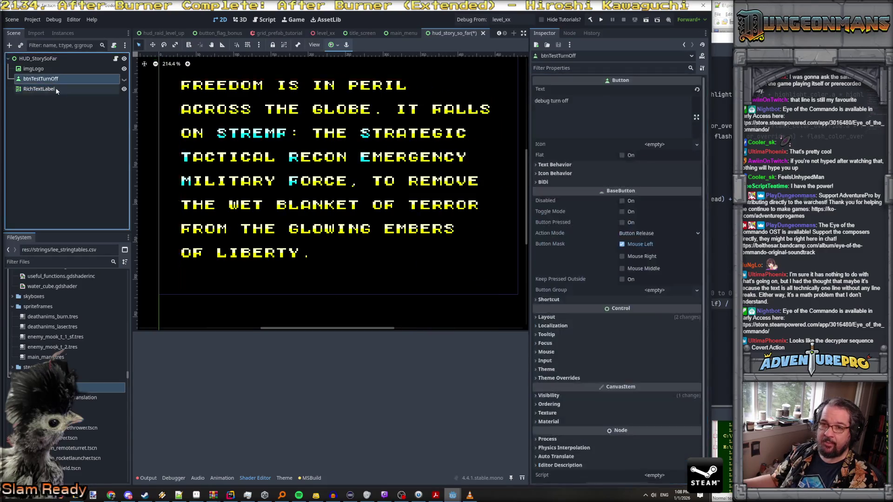
{"action": "left_click", "coordinate": [56, 89]}
{"action": "left_click", "coordinate": [650, 472]}
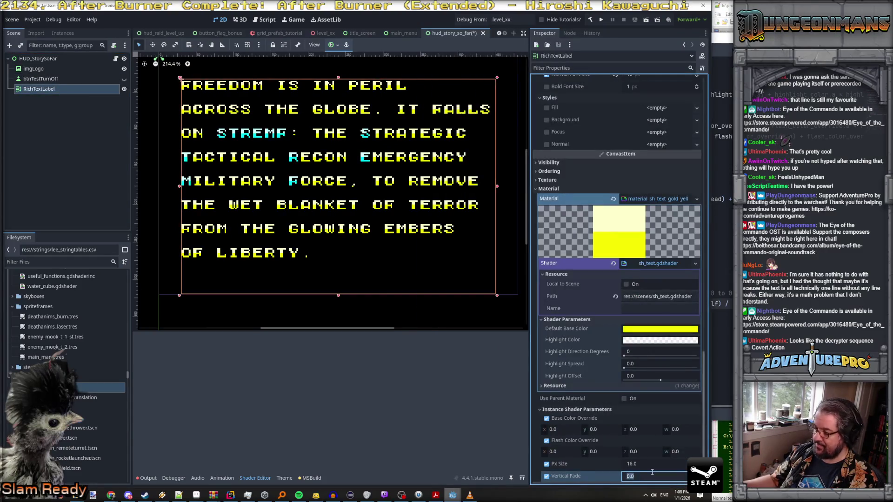
{"action": "type", "text": "1"}
{"action": "key", "text": "Return"}
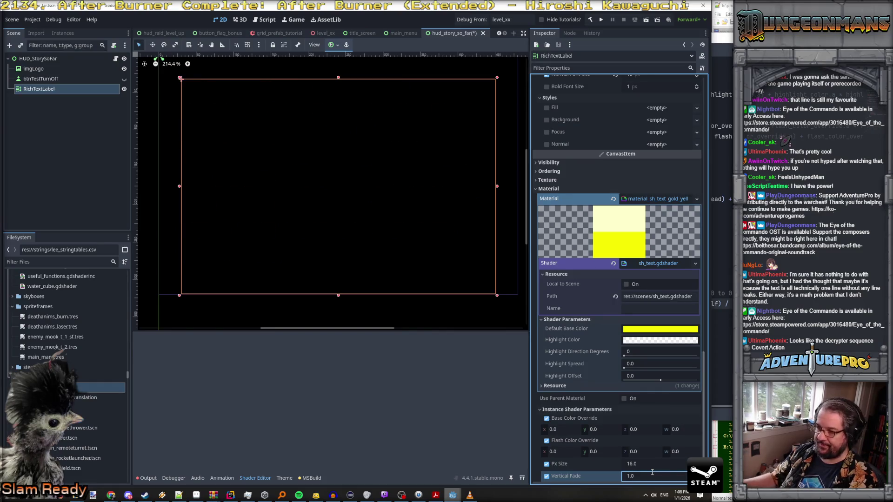
Step: Try Vertical Fade at 0.2, then reset it to 0
{"action": "left_click", "coordinate": [652, 472]}
{"action": "type", "text": "0.2"}
{"action": "key", "text": "Return"}
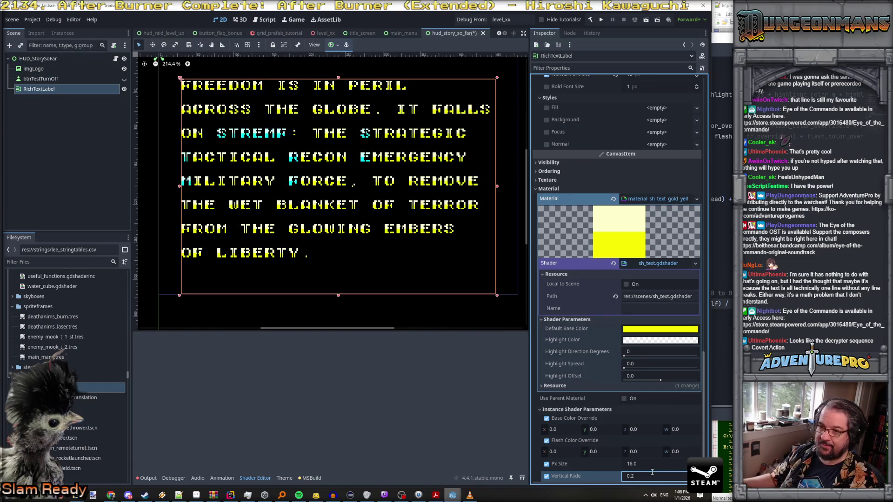
{"action": "left_click", "coordinate": [654, 479]}
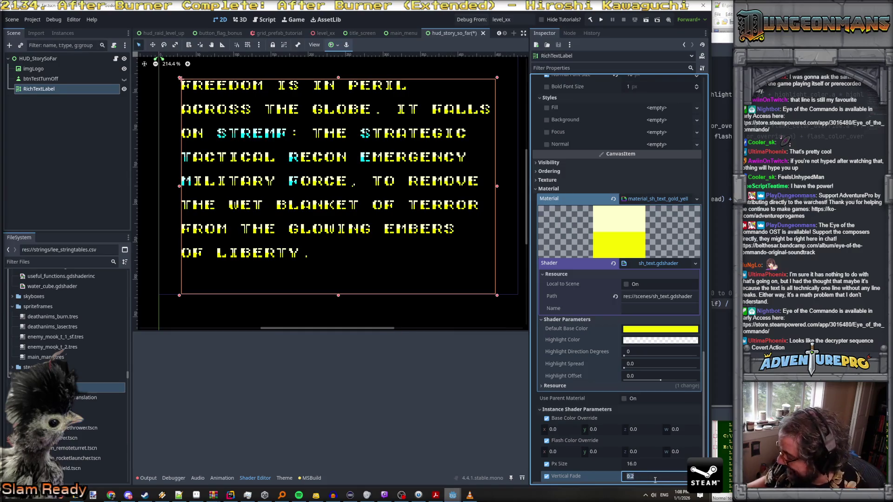
{"action": "type", "text": "0"}
{"action": "key", "text": "Return"}
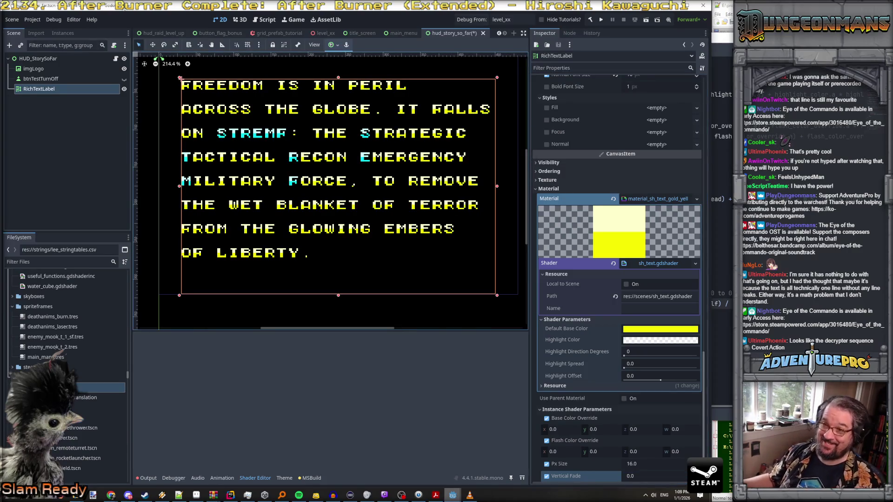
{"action": "key", "text": "alt+Tab"}
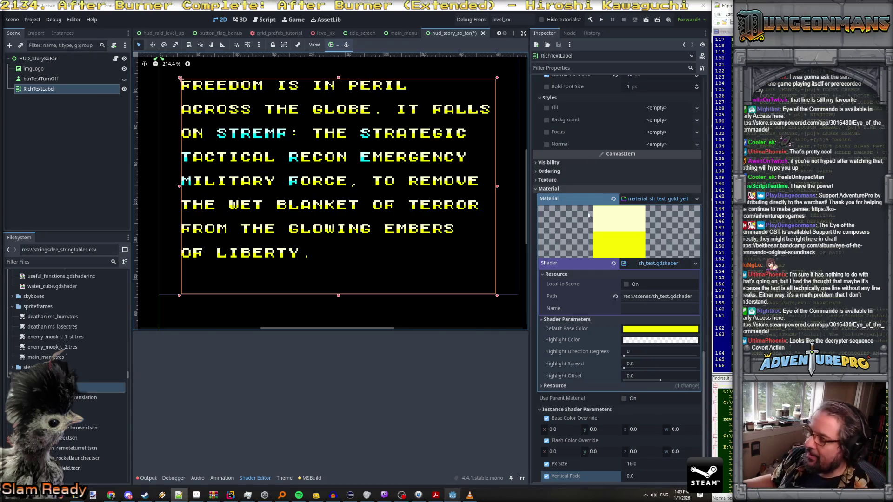
Step: Add a '//set next page timer' comment after the page text assignment
{"action": "left_click", "coordinate": [231, 497]}
{"action": "scroll", "coordinate": [392, 195], "scroll_direction": "up", "scroll_amount": 4}
{"action": "scroll", "coordinate": [392, 196], "scroll_direction": "up", "scroll_amount": 4}
{"action": "scroll", "coordinate": [392, 195], "scroll_direction": "down", "scroll_amount": 3}
{"action": "left_click", "coordinate": [417, 149]}
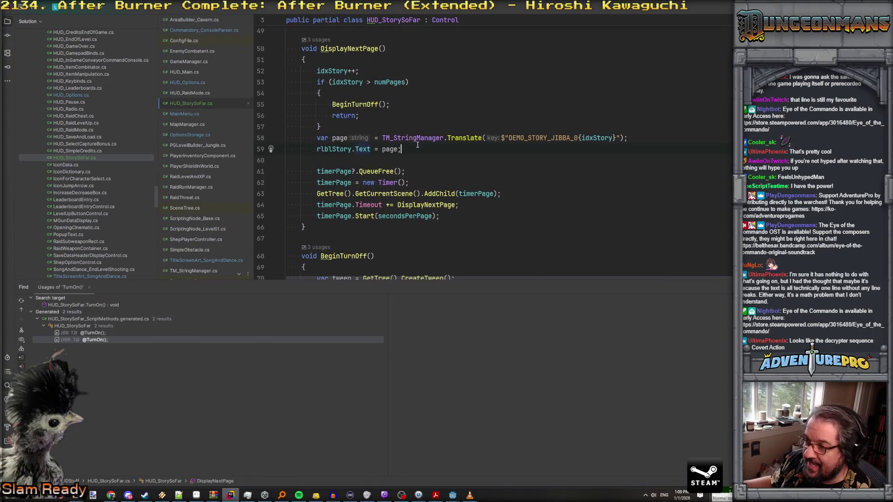
{"action": "key", "text": "Down"}
{"action": "key", "text": "Return"}
{"action": "type", "text": "//set next page timer"}
{"action": "left_click", "coordinate": [287, 160]}
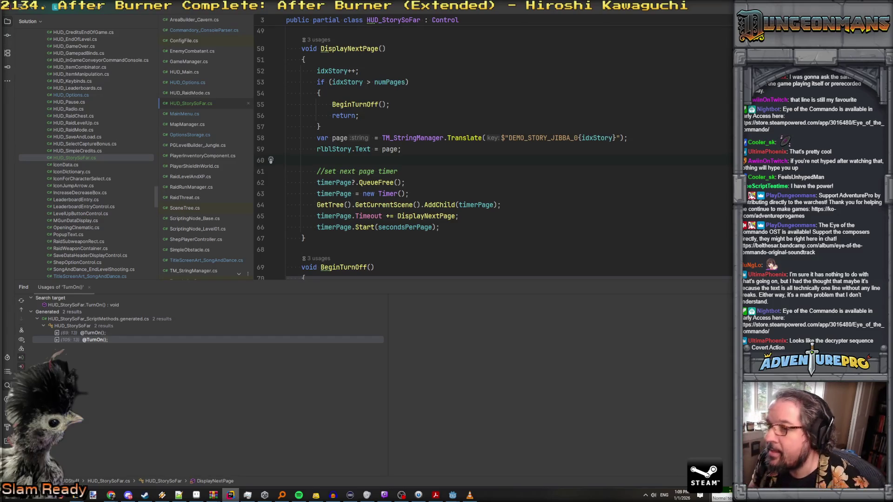
Step: Below the timer code, add the comment 'we want to draw text IN over the first second, and text OUT over the last.'
{"action": "left_click", "coordinate": [455, 227]}
{"action": "key", "text": "Return"}
{"action": "key", "text": "Return"}
{"action": "type", "text": "//we want to draw IN over the first second"}
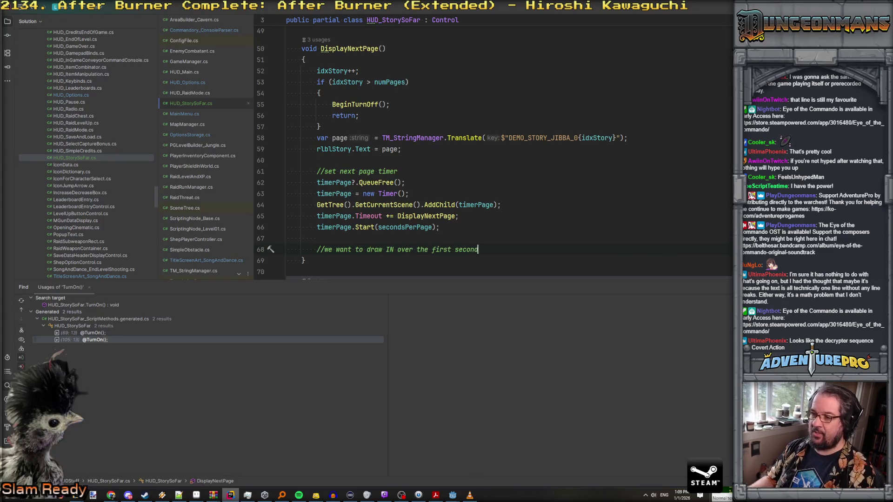
{"action": "left_click", "coordinate": [387, 250]}
{"action": "type", "text": "text"}
{"action": "key", "text": "End"}
{"action": "type", "text": ", and te"}
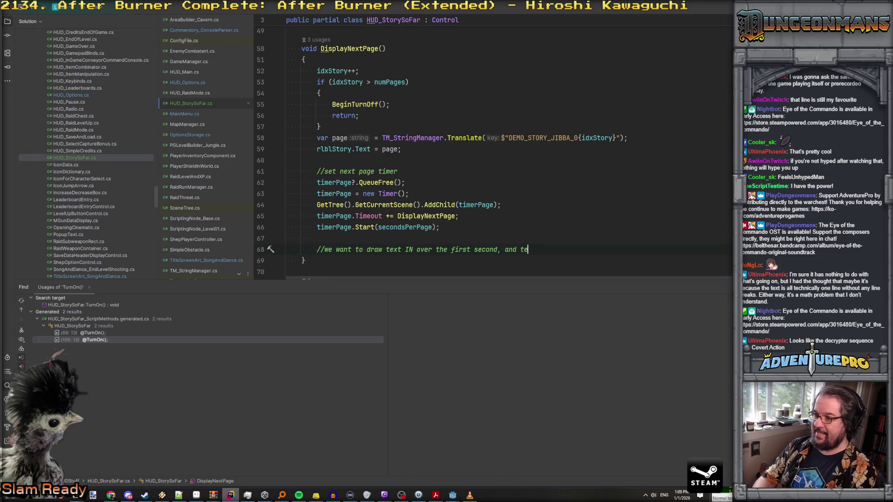
{"action": "type", "text": "xt OUT over the last."}
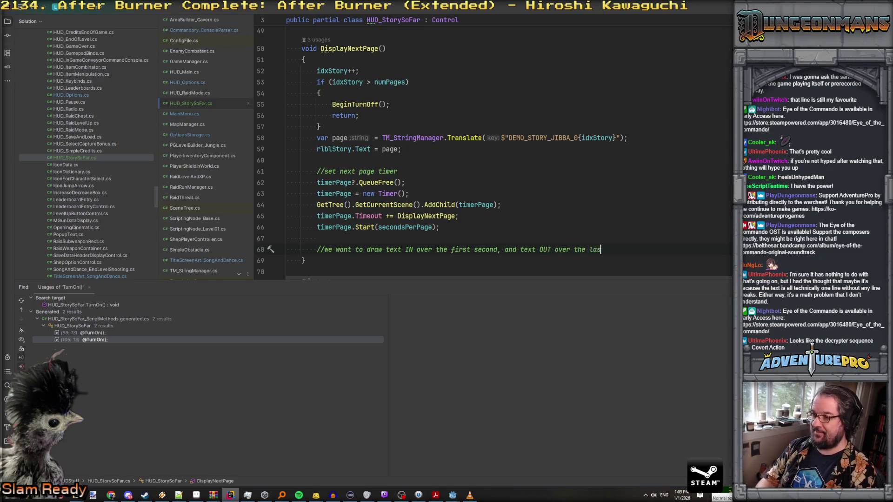
{"action": "key", "text": "Return"}
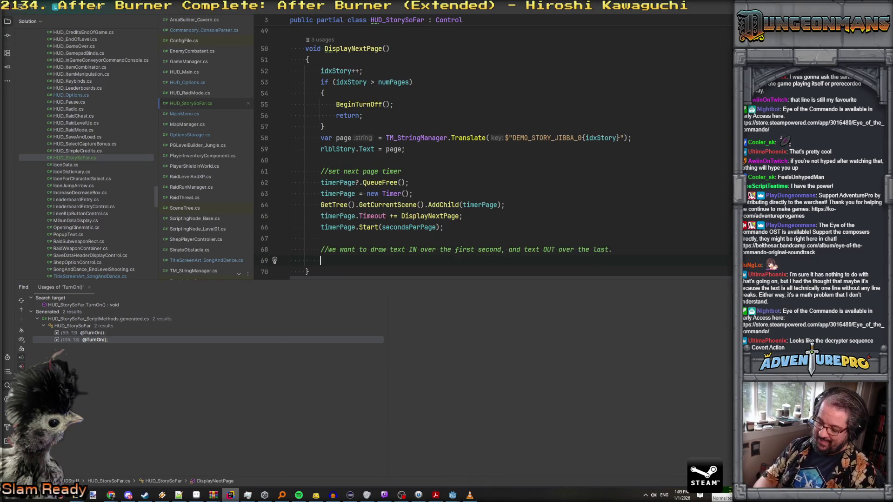
Step: Create the tween with var tween = GetTree().CreateTween()
{"action": "type", "text": "var tween = new"}
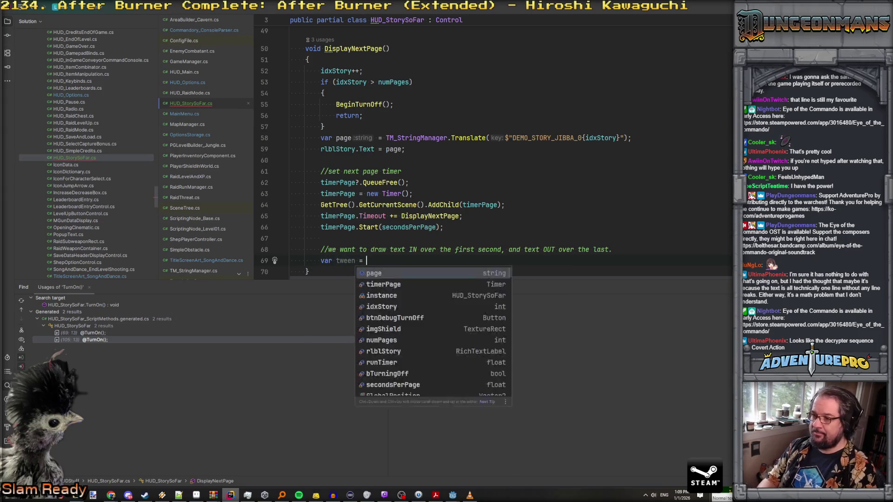
{"action": "key", "text": "BackSpace"}
{"action": "key", "text": "BackSpace"}
{"action": "key", "text": "BackSpace"}
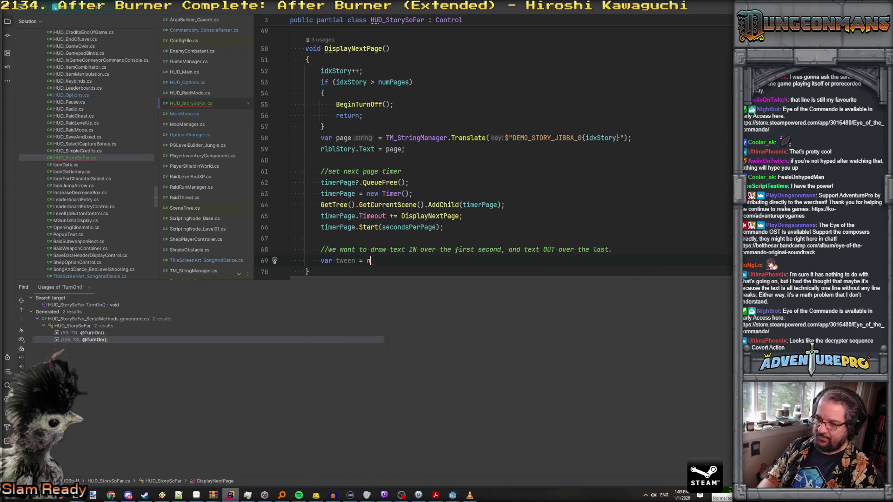
{"action": "type", "text": "GetT"}
{"action": "key", "text": "shift+Right"}
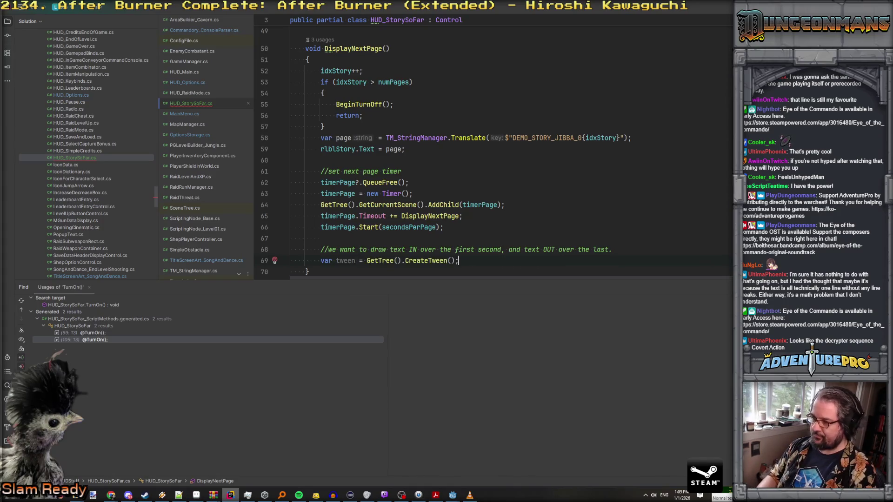
{"action": "key", "text": "Return"}
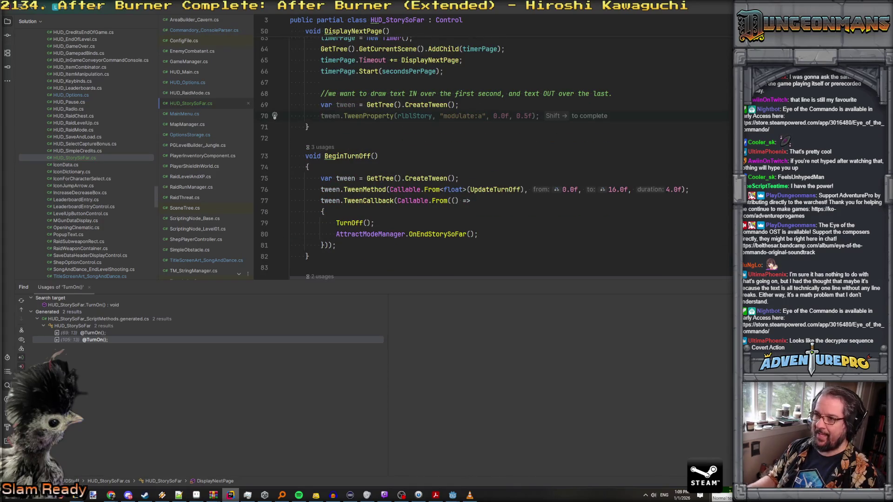
{"action": "key", "text": "shift+Right"}
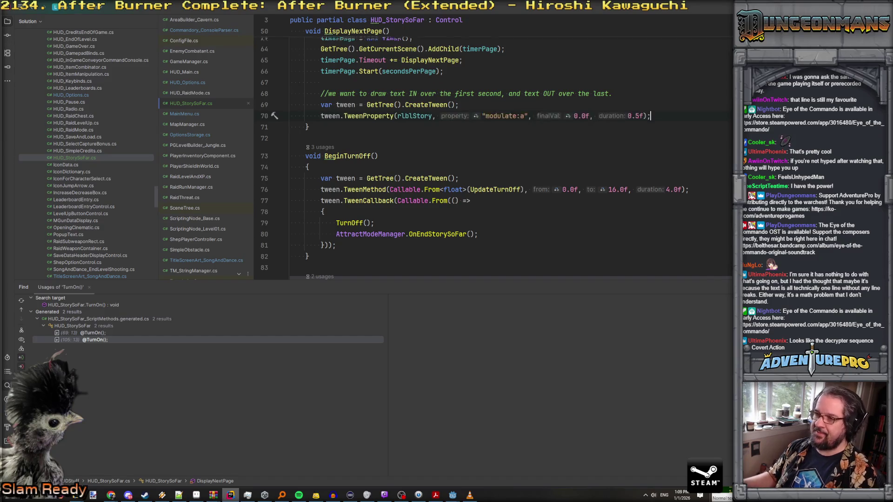
Step: Change the suggested tween call to a TweenCallback with its callback body
{"action": "left_click", "coordinate": [395, 183]}
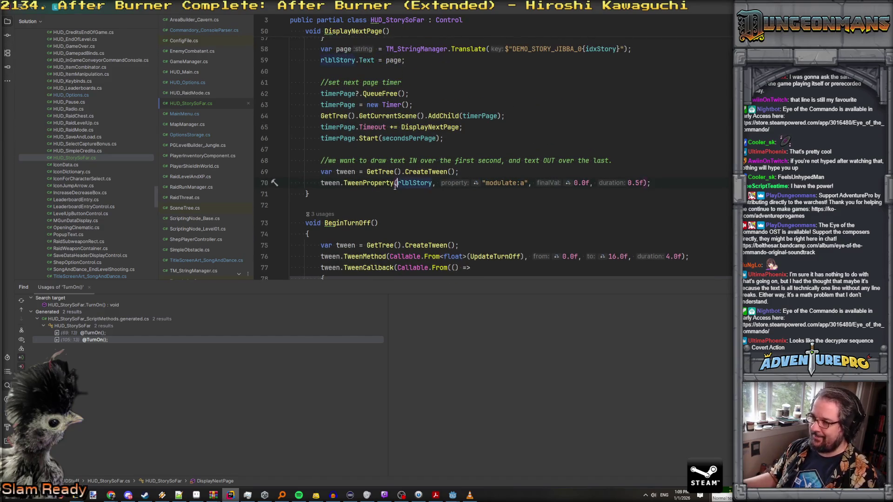
{"action": "left_click", "coordinate": [671, 178]}
{"action": "key", "text": "BackSpace"}
{"action": "key", "text": "BackSpace"}
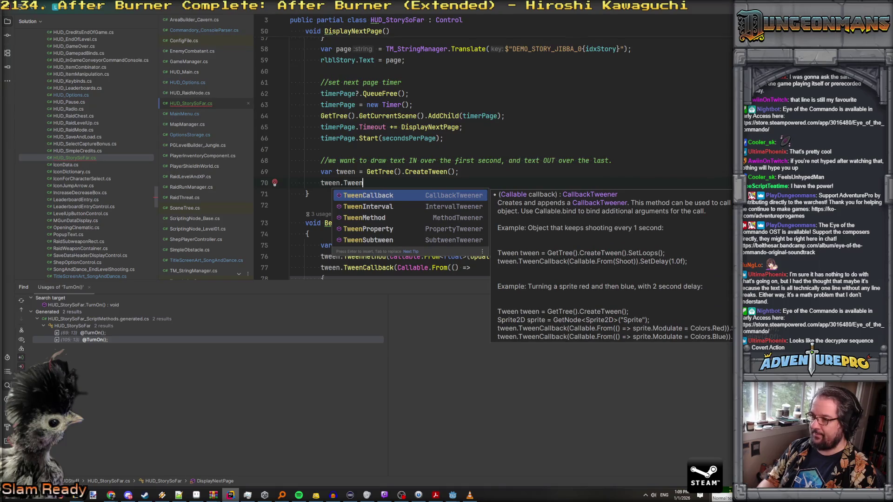
{"action": "key", "text": "Return"}
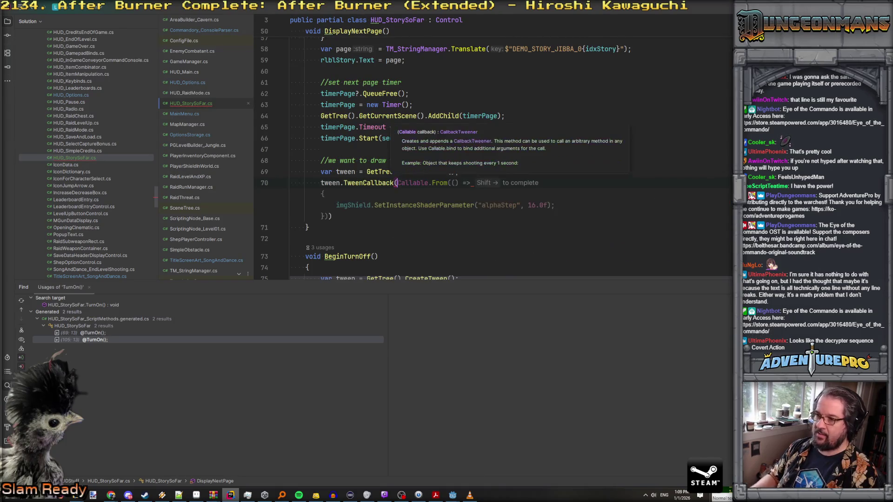
{"action": "key", "text": "shift+Right"}
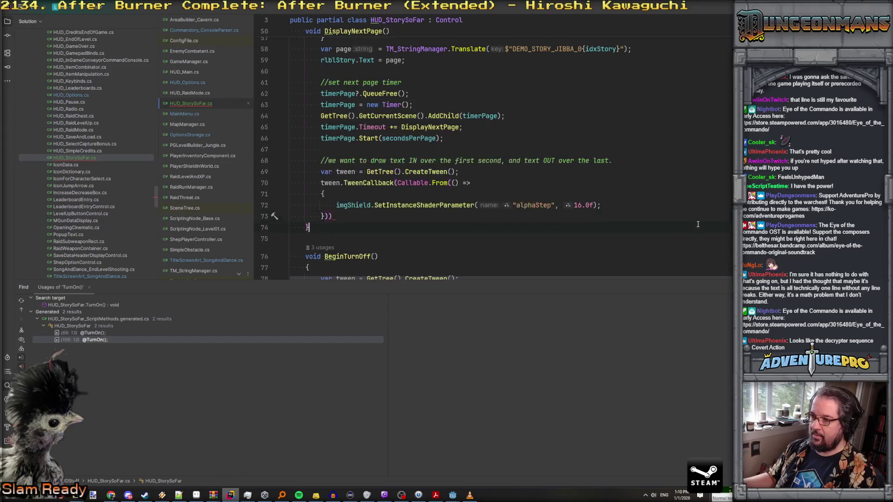
Step: Make the callback set the shader parameter on rlblStory instead of imgShield
{"action": "left_click", "coordinate": [424, 205]}
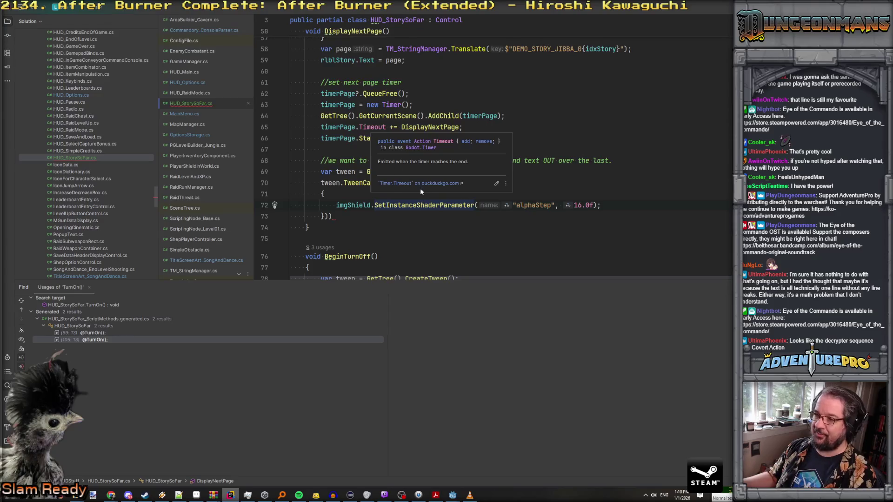
{"action": "double_click", "coordinate": [348, 205]}
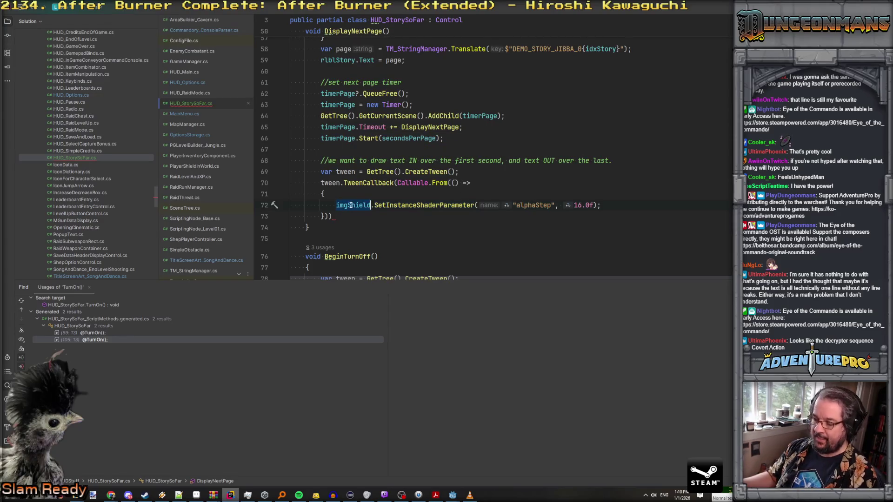
{"action": "type", "text": "rlbl"}
{"action": "key", "text": "Return"}
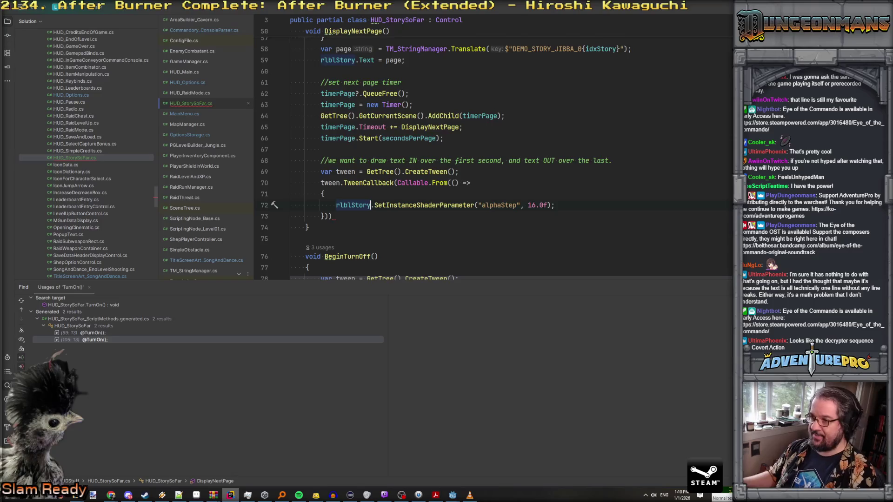
{"action": "key", "text": "alt+Tab"}
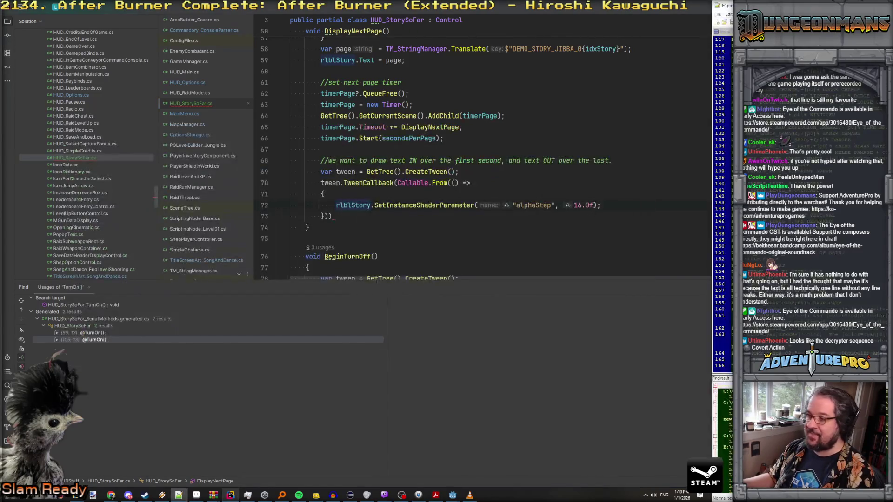
{"action": "key", "text": "alt+Tab"}
{"action": "left_click", "coordinate": [564, 234]}
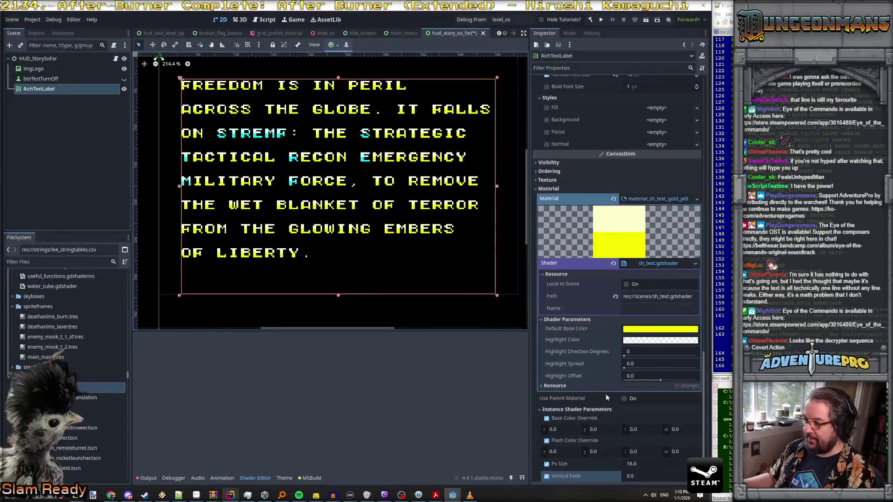
{"action": "mouse_move", "coordinate": [452, 495]}
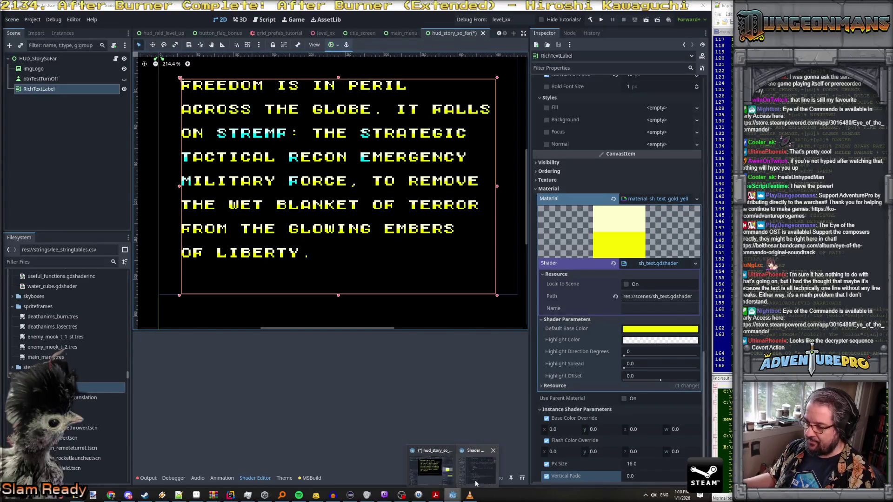
{"action": "left_click", "coordinate": [477, 480]}
{"action": "double_click", "coordinate": [665, 304]}
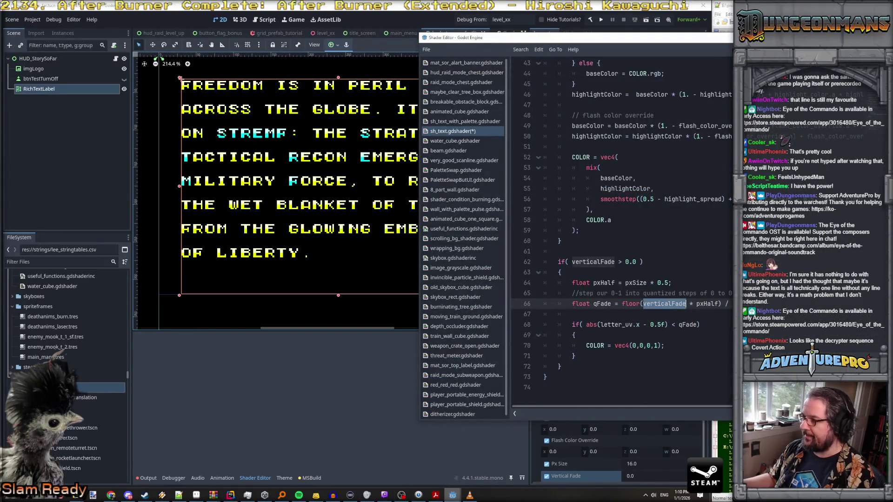
{"action": "key", "text": "alt+Tab"}
{"action": "key", "text": "alt+Tab"}
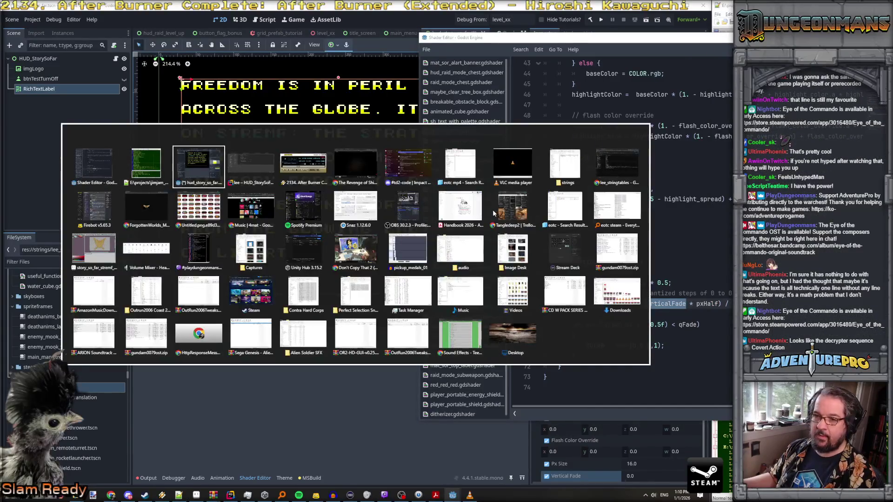
{"action": "key", "text": "alt+Tab"}
{"action": "key", "text": "alt+Tab"}
{"action": "key", "text": "alt+Tab"}
{"action": "key", "text": "alt+Tab"}
{"action": "key", "text": "alt+Tab"}
{"action": "key", "text": "alt+shift+Tab"}
{"action": "key", "text": "alt+shift+Tab"}
{"action": "key", "text": "alt+shift+Tab"}
{"action": "double_click", "coordinate": [532, 205]}
{"action": "type", "text": "verticalFade"}
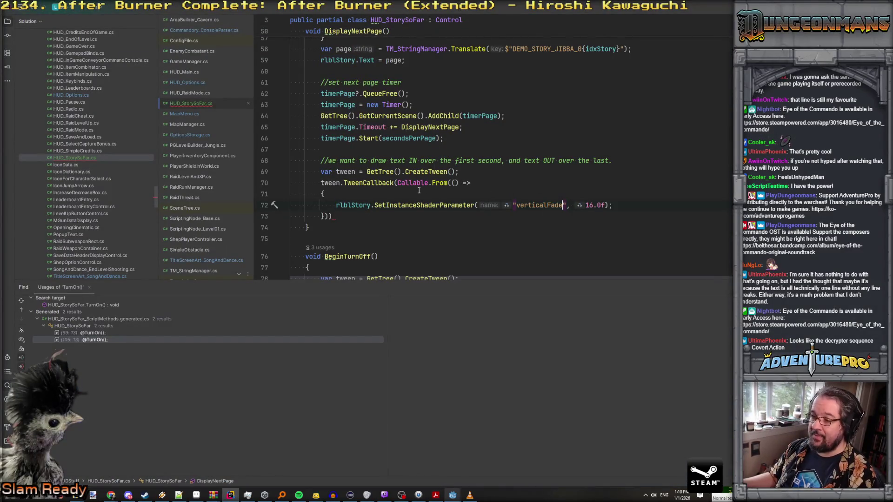
{"action": "mouse_move", "coordinate": [368, 184]}
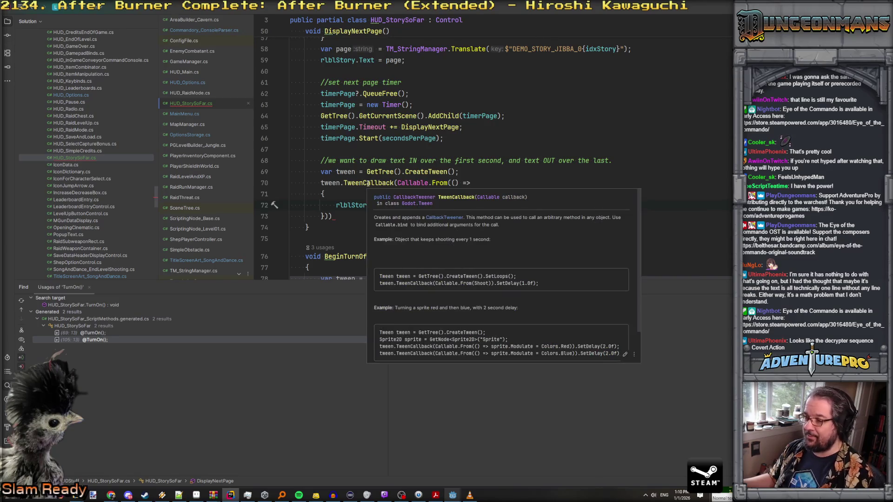
{"action": "left_click", "coordinate": [394, 183]}
{"action": "scroll", "coordinate": [390, 208], "scroll_direction": "down", "scroll_amount": 3}
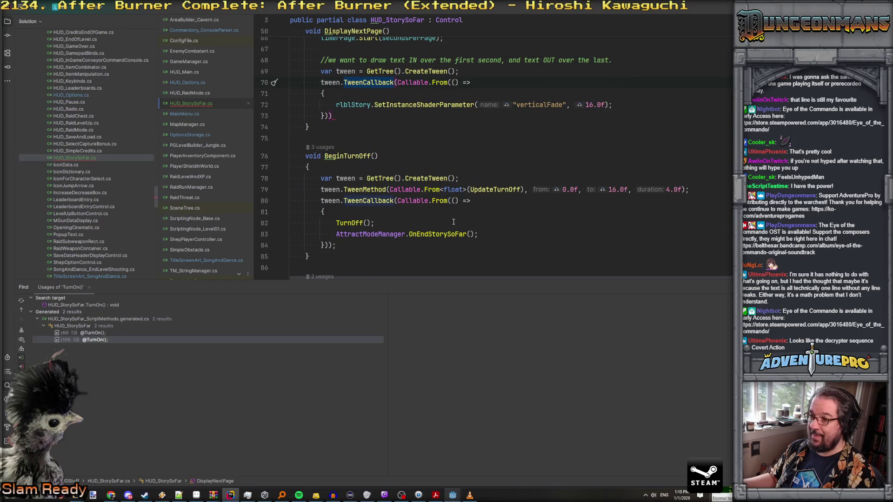
{"action": "scroll", "coordinate": [453, 221], "scroll_direction": "up", "scroll_amount": 4}
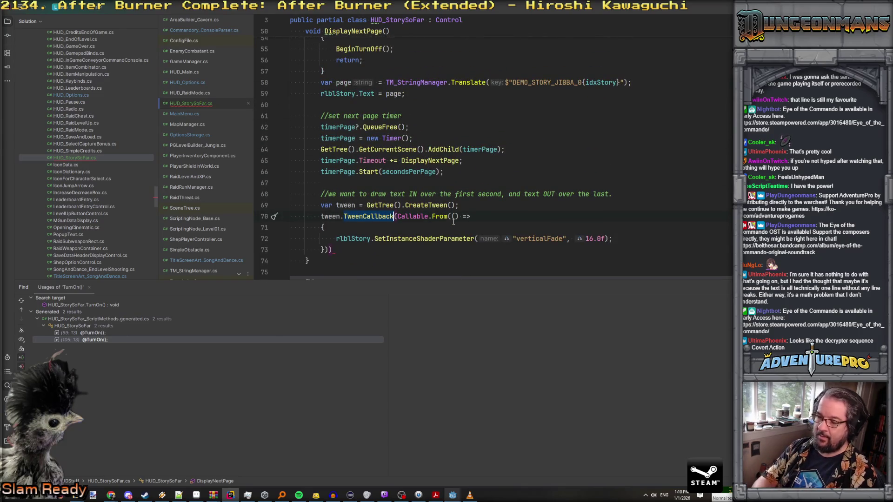
{"action": "type", "text": "TweenMethod"}
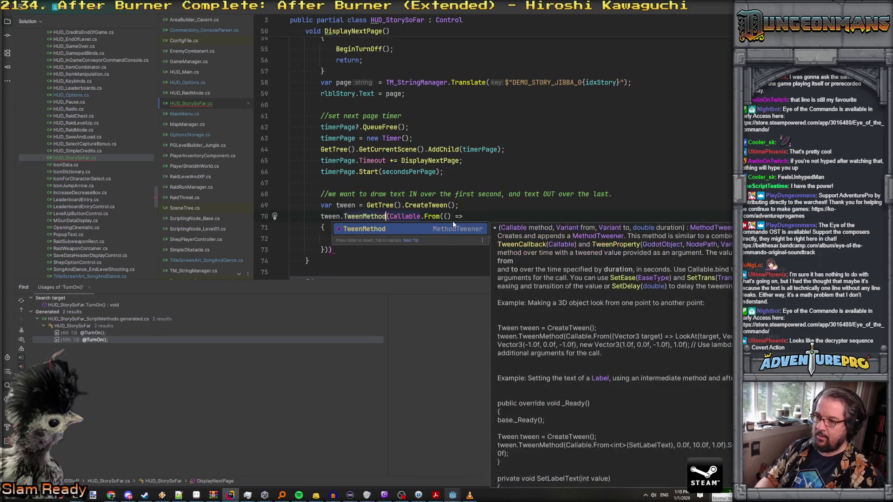
{"action": "left_click", "coordinate": [467, 205]}
{"action": "scroll", "coordinate": [467, 185], "scroll_direction": "down", "scroll_amount": 2}
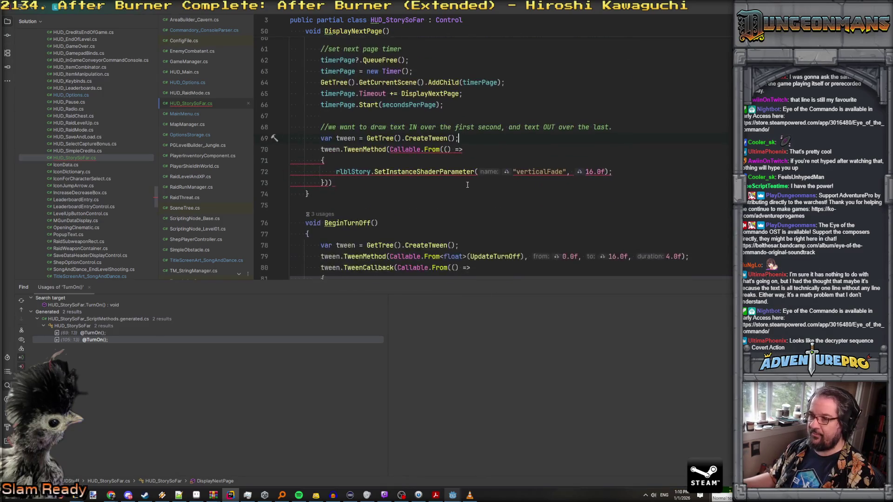
{"action": "scroll", "coordinate": [467, 184], "scroll_direction": "down", "scroll_amount": 2}
{"action": "scroll", "coordinate": [468, 184], "scroll_direction": "up", "scroll_amount": 2}
{"action": "scroll", "coordinate": [467, 185], "scroll_direction": "down", "scroll_amount": 1}
{"action": "double_click", "coordinate": [364, 115]}
{"action": "key", "text": "ctrl+shift+f"}
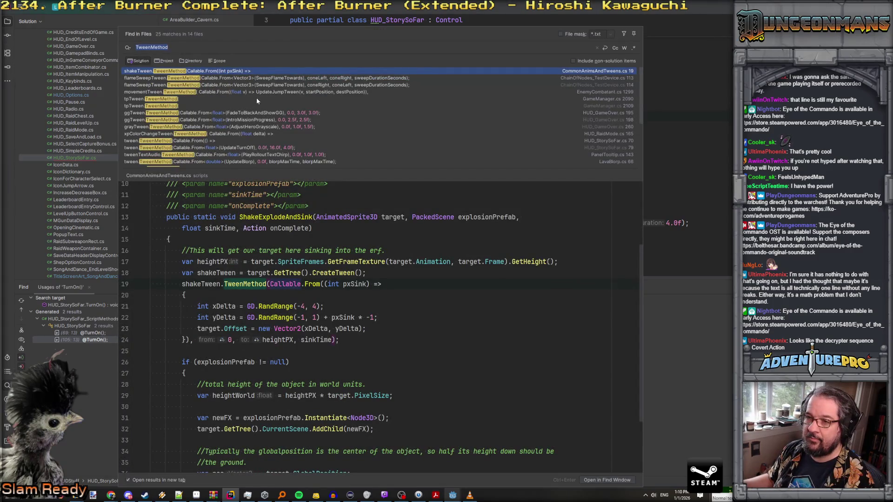
{"action": "left_click", "coordinate": [199, 141]}
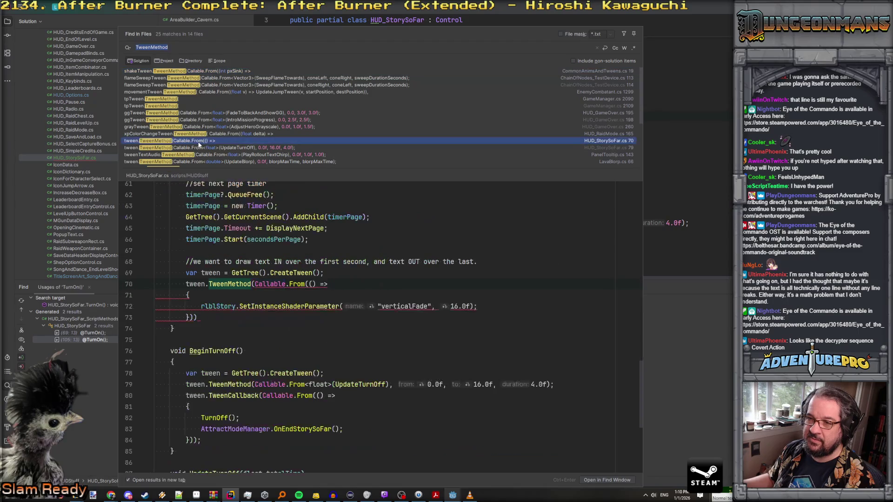
{"action": "scroll", "coordinate": [202, 148], "scroll_direction": "down", "scroll_amount": 1}
{"action": "scroll", "coordinate": [202, 148], "scroll_direction": "down", "scroll_amount": 4}
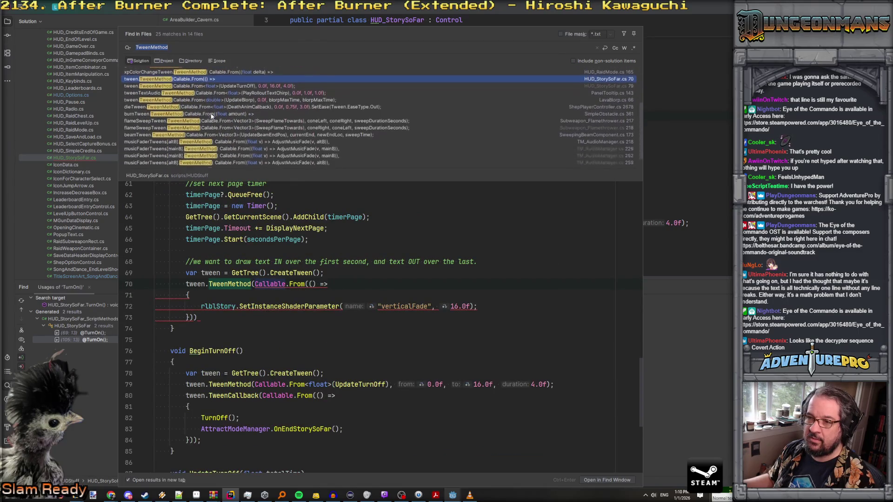
{"action": "left_click", "coordinate": [213, 114]}
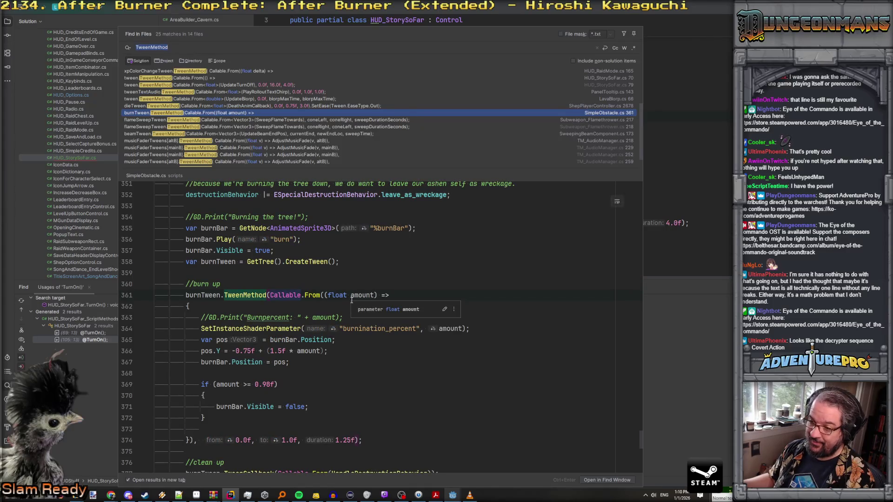
{"action": "key", "text": "Escape"}
{"action": "left_click", "coordinate": [489, 222]}
Step: Give the fade-in lambda a float amount parameter passed to the shader, tweening 0.0f to 1.0f over 1.0f
{"action": "left_click", "coordinate": [454, 235]}
{"action": "type", "text": "float amount"}
{"action": "key", "text": "ctrl+BackSpace"}
{"action": "key", "text": "ctrl+BackSpace"}
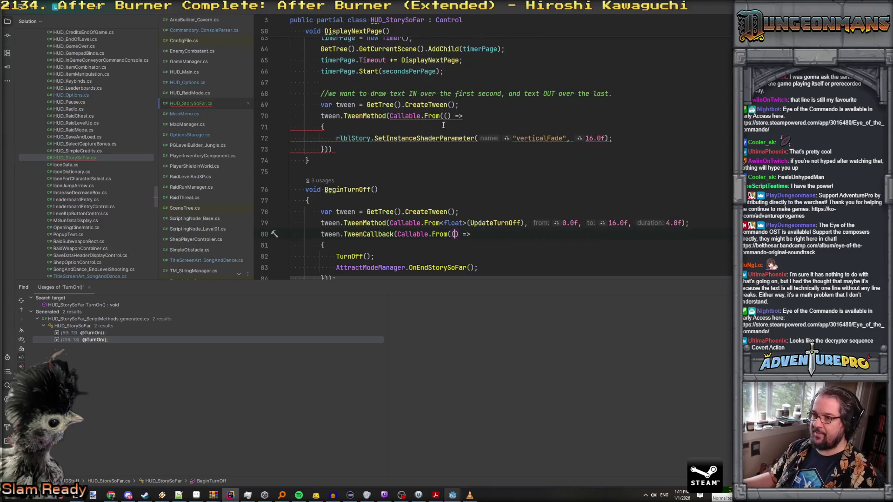
{"action": "left_click", "coordinate": [446, 115]}
{"action": "type", "text": "float a"}
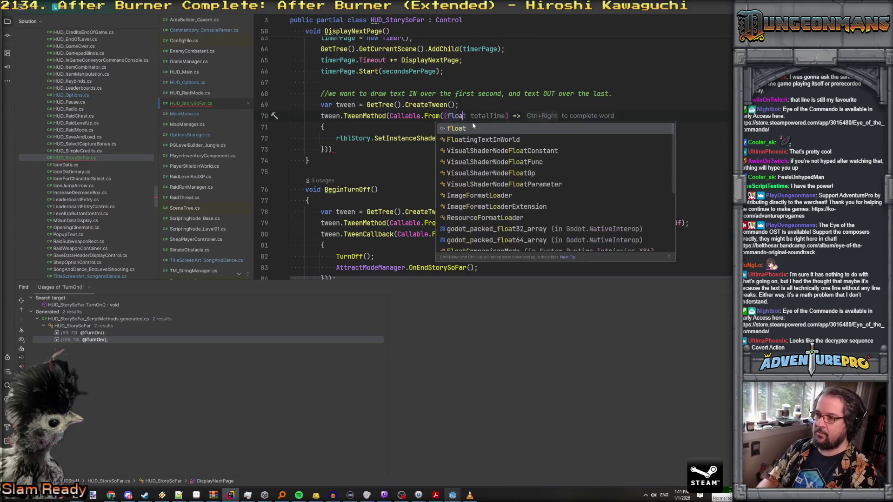
{"action": "type", "text": "mount"}
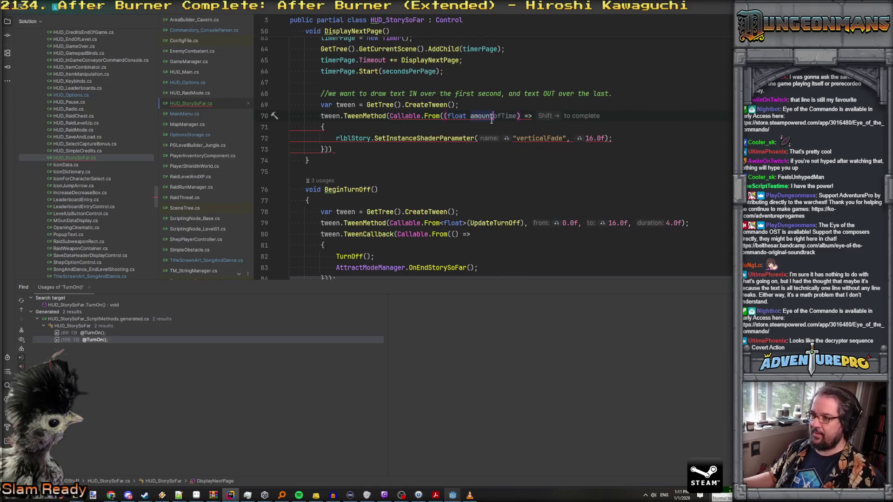
{"action": "key", "text": "Escape"}
{"action": "double_click", "coordinate": [593, 140]}
{"action": "type", "text": "amount"}
{"action": "left_click", "coordinate": [330, 149]}
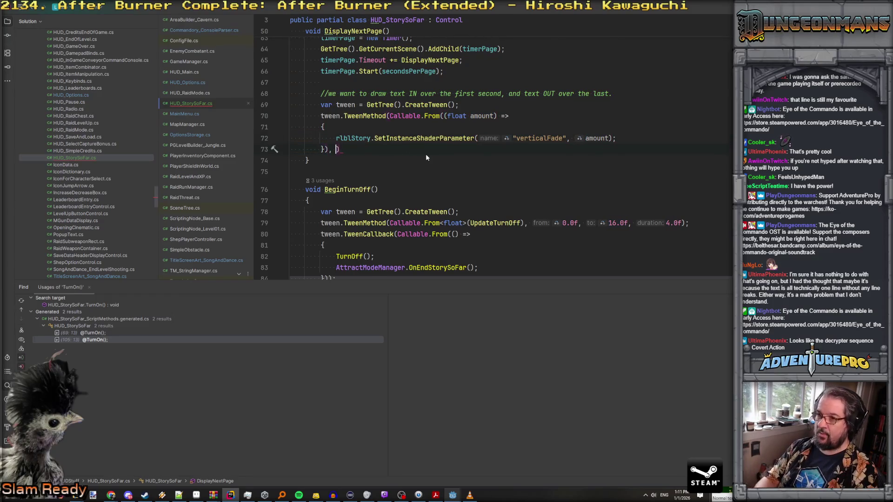
{"action": "type", "text": ", 0.0f"}
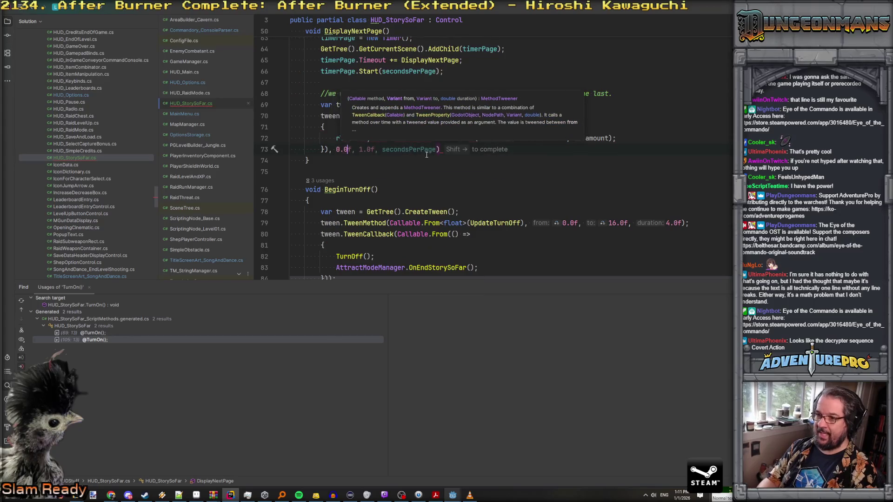
{"action": "type", "text": ", "}
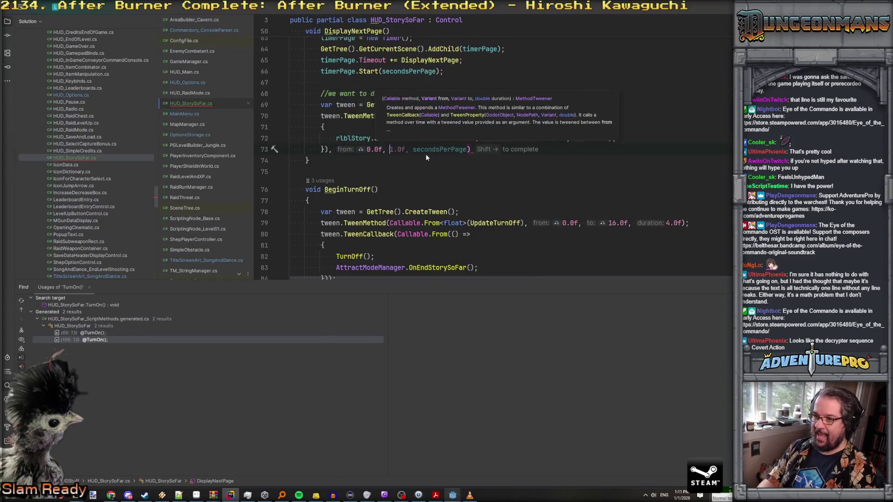
{"action": "type", "text": "1.0f, 1.0f);"}
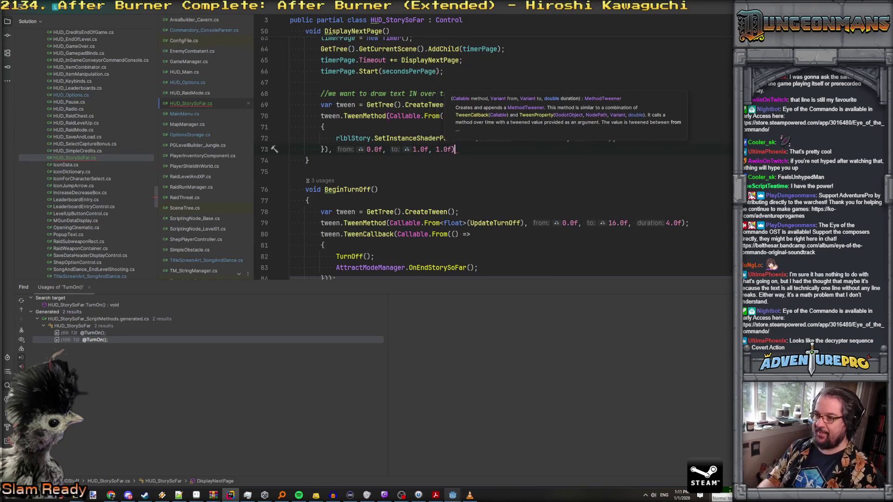
{"action": "key", "text": "Return"}
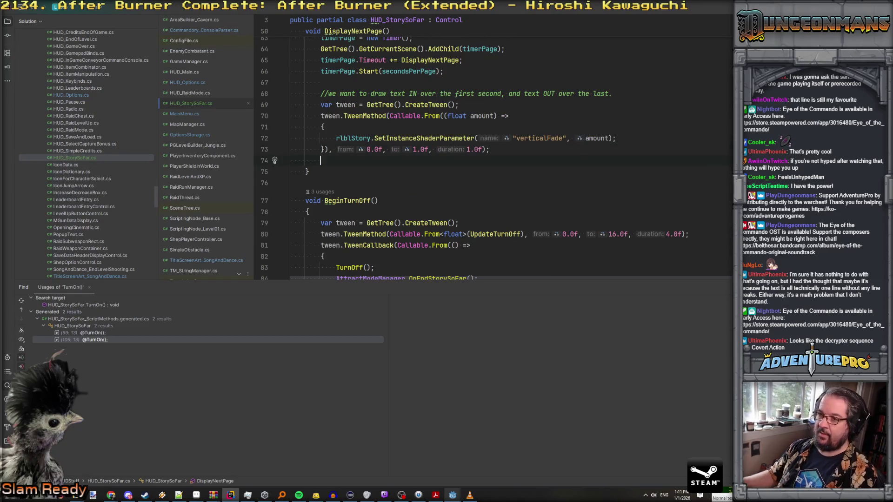
Step: Add a TweenInterval waiting secondsPerPage - 2.0f after the fade-in
{"action": "scroll", "coordinate": [505, 122], "scroll_direction": "up", "scroll_amount": 2}
{"action": "scroll", "coordinate": [505, 121], "scroll_direction": "down", "scroll_amount": 2}
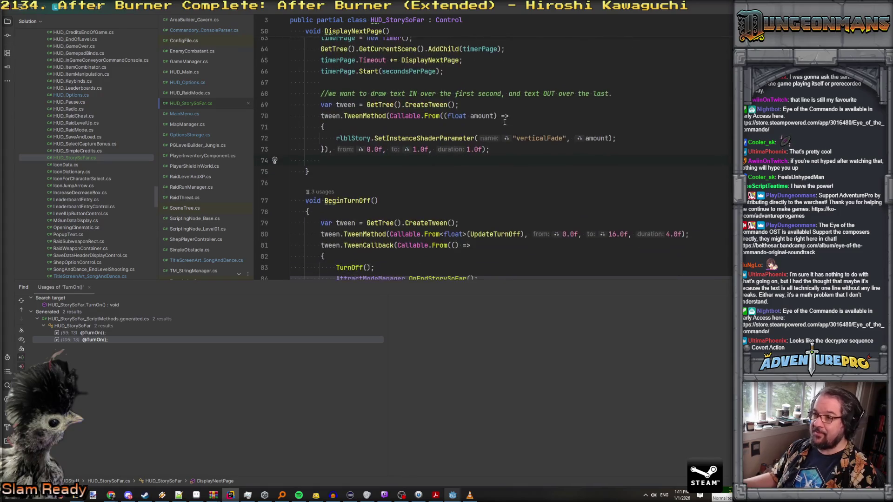
{"action": "type", "text": "tween."}
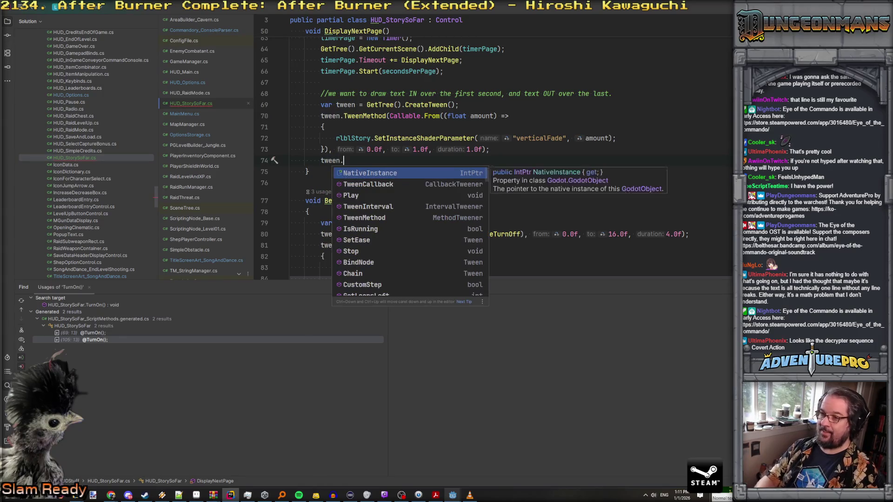
{"action": "key", "text": "Down"}
{"action": "key", "text": "Down"}
{"action": "key", "text": "Down"}
{"action": "key", "text": "Return"}
{"action": "key", "text": "shift+Right"}
{"action": "type", "text": "- 2.0f);"}
{"action": "key", "text": "Return"}
Step: Duplicate the fade-in tween after the wait and change it to fade from 1 to 0
{"action": "key", "text": "Up"}
{"action": "key", "text": "Up"}
{"action": "key", "text": "Up"}
{"action": "key", "text": "shift+Down"}
{"action": "key", "text": "shift+Down"}
{"action": "key", "text": "shift+Down"}
{"action": "key", "text": "ctrl+c"}
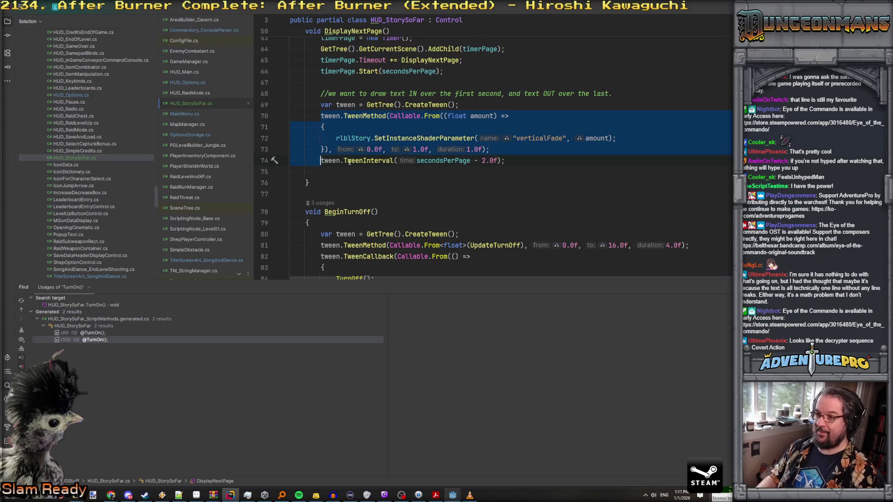
{"action": "key", "text": "Down"}
{"action": "key", "text": "ctrl+v"}
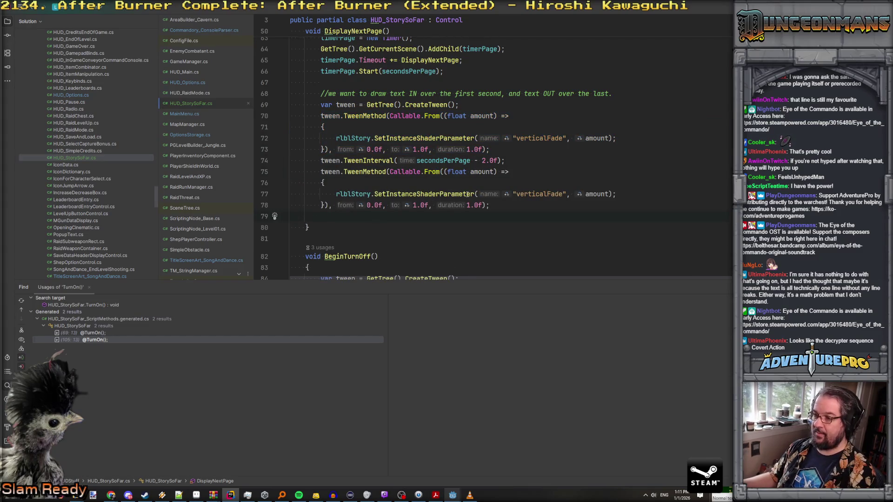
{"action": "left_click", "coordinate": [369, 205]}
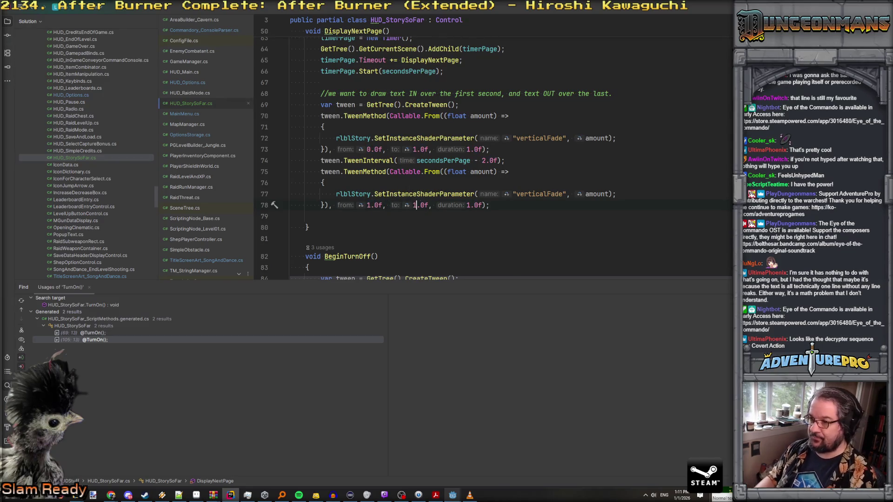
{"action": "key", "text": "Delete"}
{"action": "type", "text": "0"}
{"action": "scroll", "coordinate": [446, 207], "scroll_direction": "down", "scroll_amount": 2}
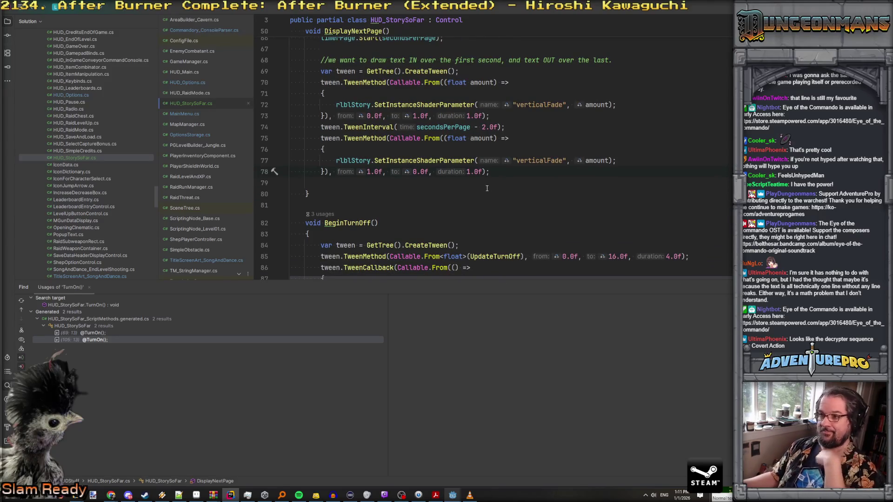
{"action": "left_click", "coordinate": [556, 187]}
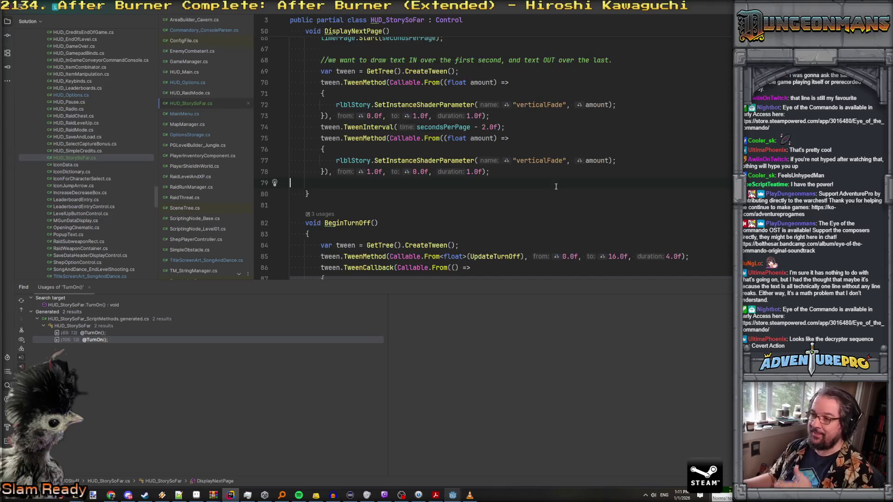
{"action": "scroll", "coordinate": [556, 186], "scroll_direction": "down", "scroll_amount": 3}
{"action": "scroll", "coordinate": [555, 187], "scroll_direction": "up", "scroll_amount": 7}
{"action": "scroll", "coordinate": [555, 186], "scroll_direction": "up", "scroll_amount": 1}
Step: Run the Eye of the Commando project and skip past the early-access notice
{"action": "mouse_move", "coordinate": [452, 494]}
{"action": "left_click", "coordinate": [432, 478]}
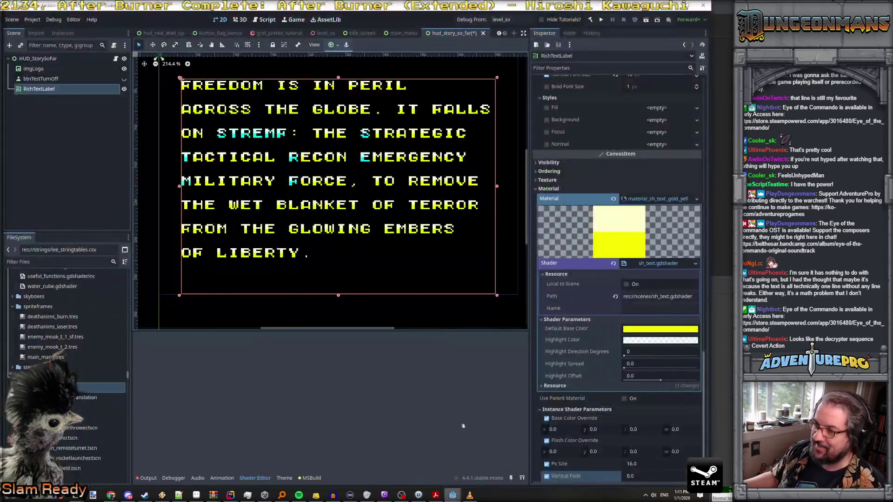
{"action": "scroll", "coordinate": [626, 122], "scroll_direction": "up", "scroll_amount": 15}
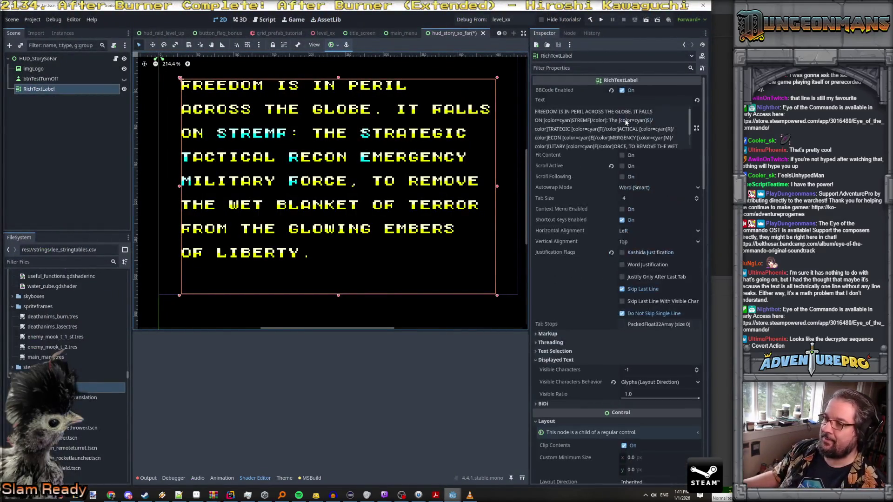
{"action": "left_click", "coordinate": [601, 20]}
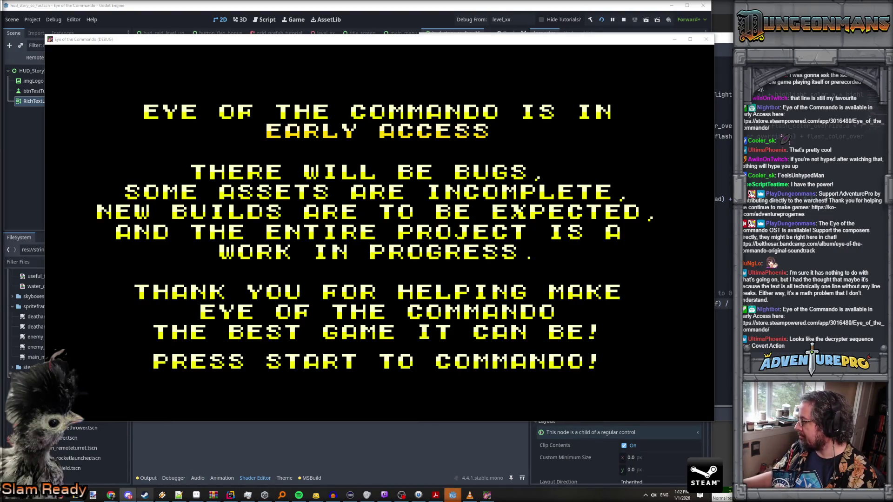
{"action": "key", "text": "Return"}
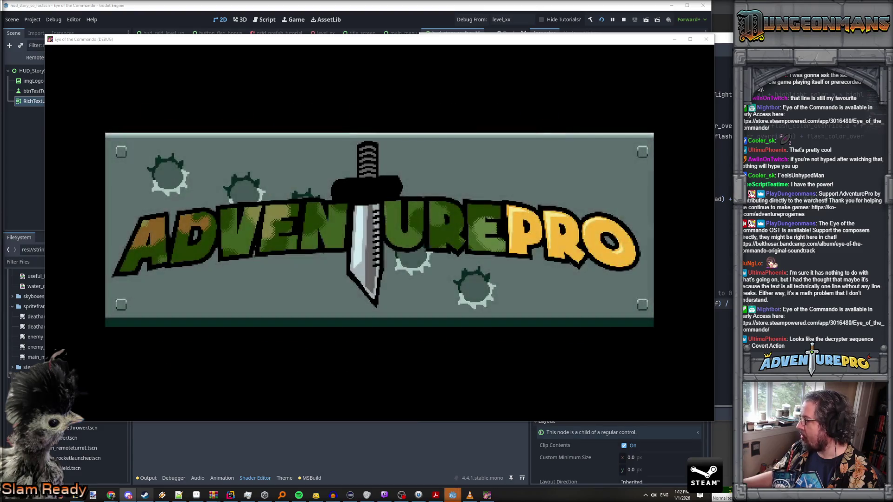
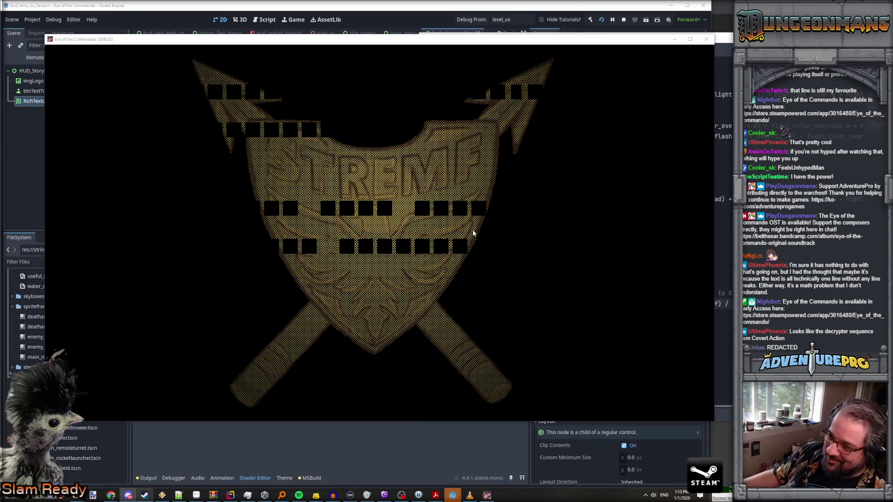
Step: Raise the floating Shader Editor over the game, then switch to the HUD_StorySoFar script in Rider
{"action": "left_click", "coordinate": [716, 47]}
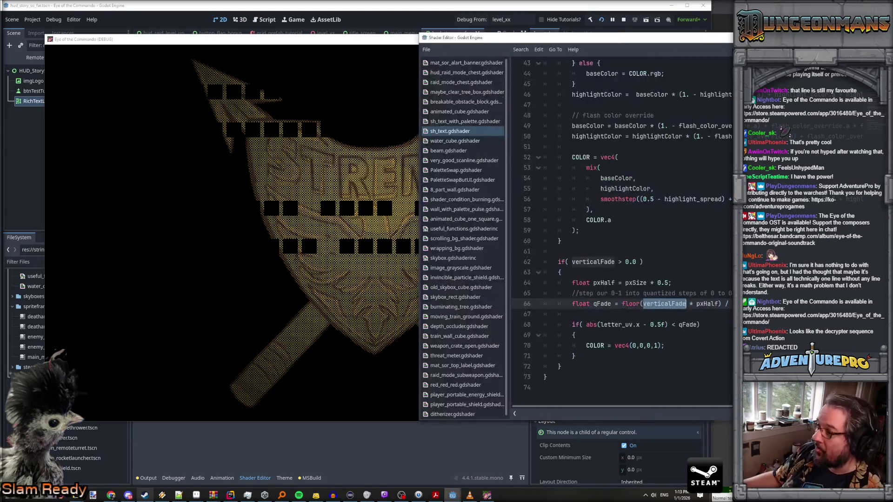
{"action": "key", "text": "alt+Tab"}
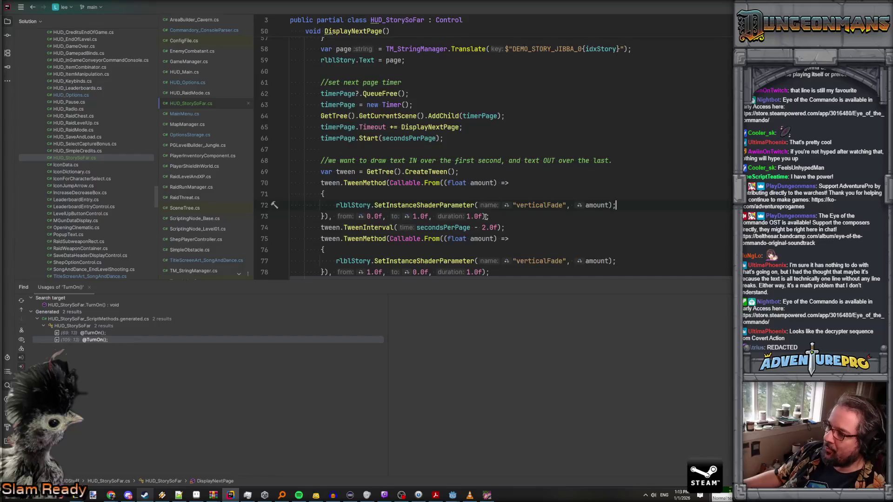
Step: Make the first verticalFade tween on line 73 run from 1.0f to 0.0f
{"action": "scroll", "coordinate": [397, 170], "scroll_direction": "down", "scroll_amount": 3}
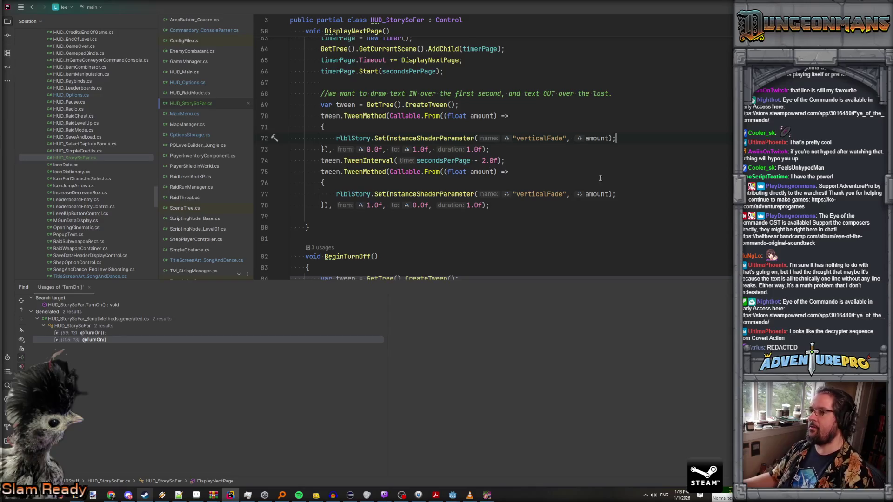
{"action": "left_click", "coordinate": [370, 149]}
{"action": "key", "text": "BackSpace"}
{"action": "type", "text": "1"}
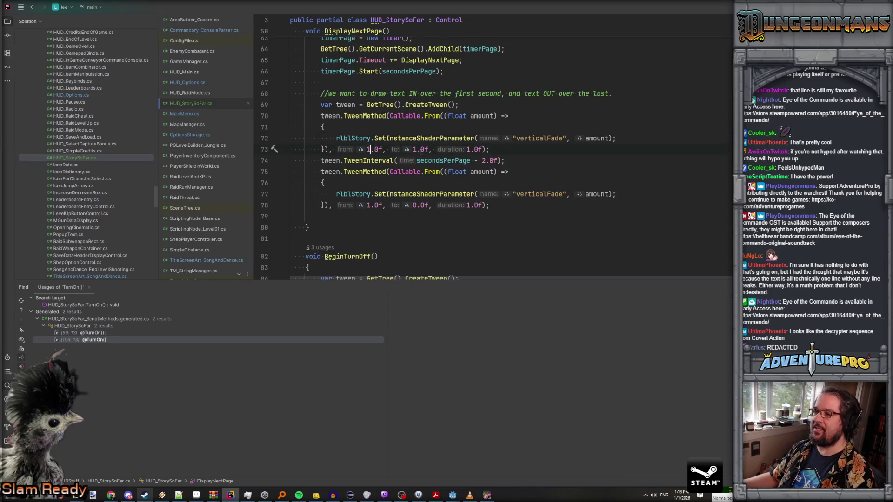
{"action": "left_click", "coordinate": [414, 150]}
{"action": "key", "text": "Delete"}
{"action": "type", "text": "0"}
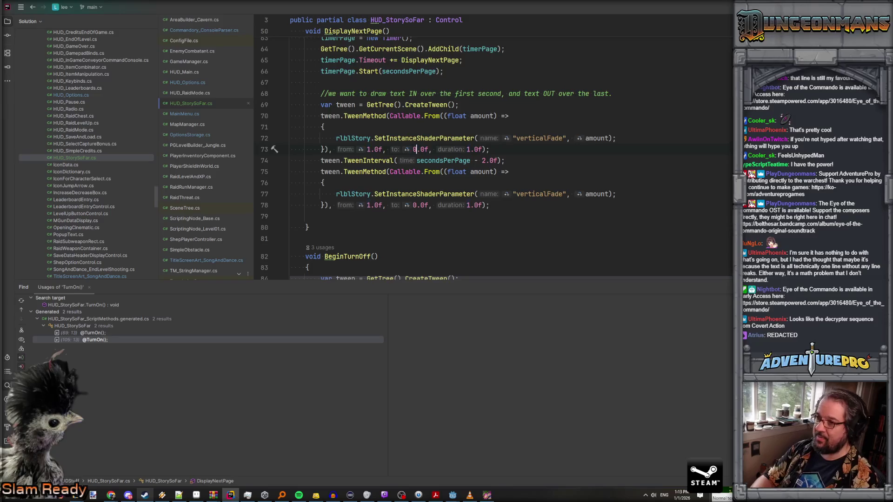
Step: Make the second verticalFade tween on line 78 run from 0.0f to 1.0f
{"action": "left_click", "coordinate": [368, 205]}
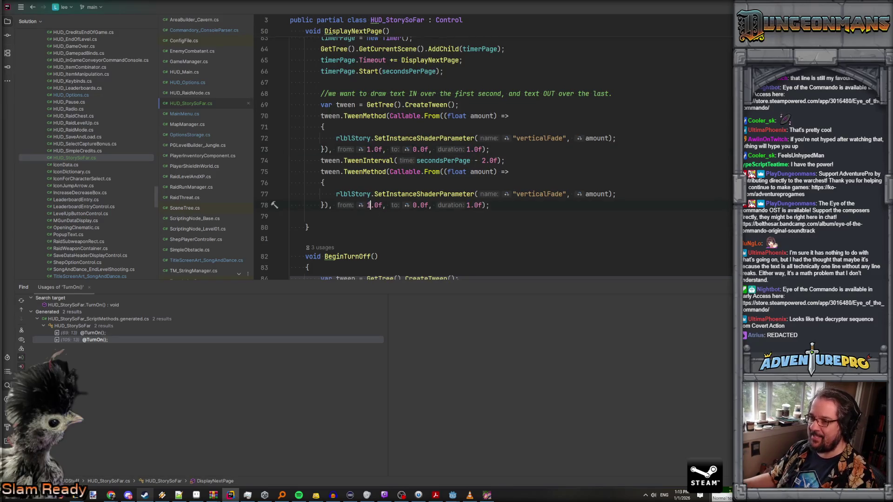
{"action": "key", "text": "Delete"}
{"action": "type", "text": "0"}
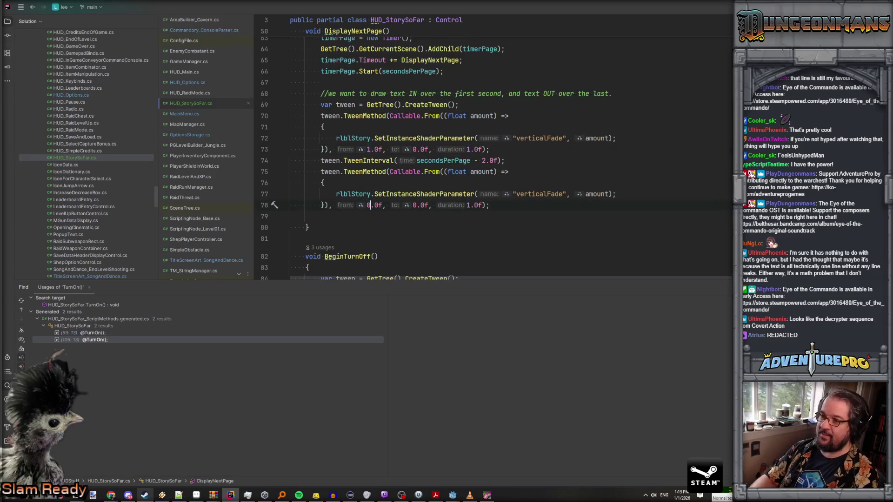
{"action": "left_click", "coordinate": [414, 205]}
{"action": "key", "text": "Delete"}
{"action": "type", "text": "1.0f"}
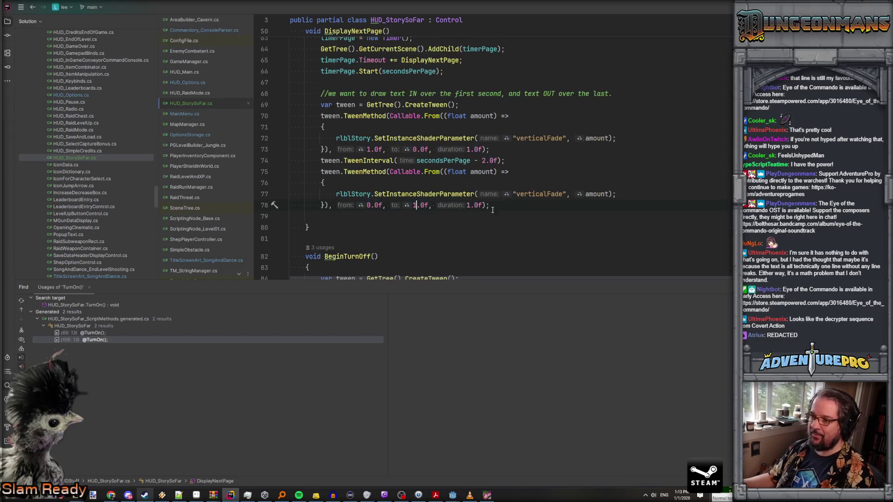
Step: Close the running game window and bring Godot's shader code back into view
{"action": "left_click", "coordinate": [488, 495]}
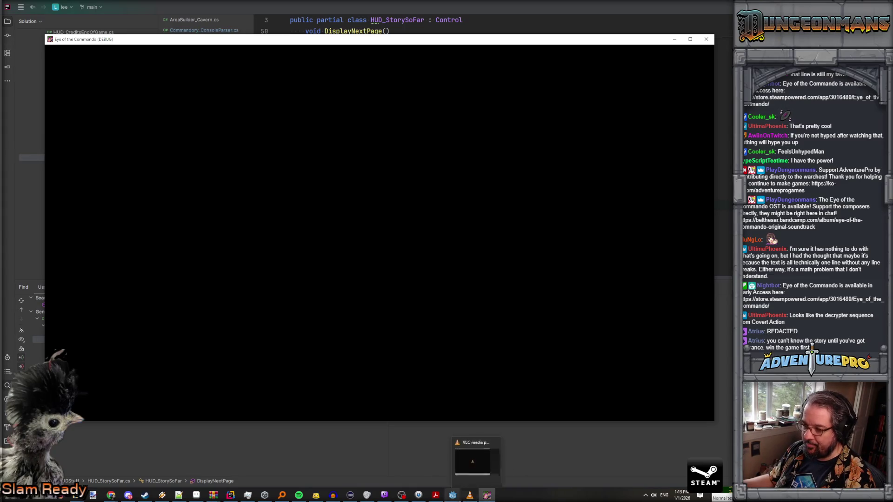
{"action": "left_click", "coordinate": [706, 39]}
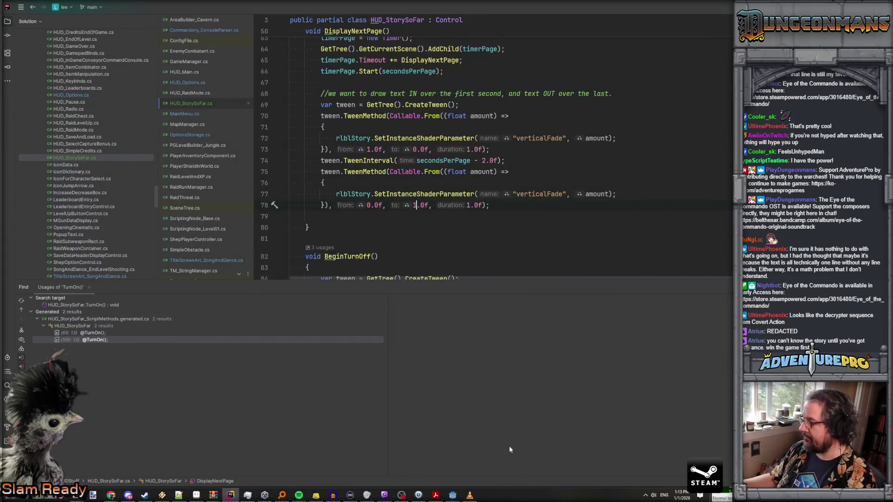
{"action": "mouse_move", "coordinate": [452, 495]}
{"action": "left_click", "coordinate": [440, 475]}
{"action": "left_click", "coordinate": [441, 476]}
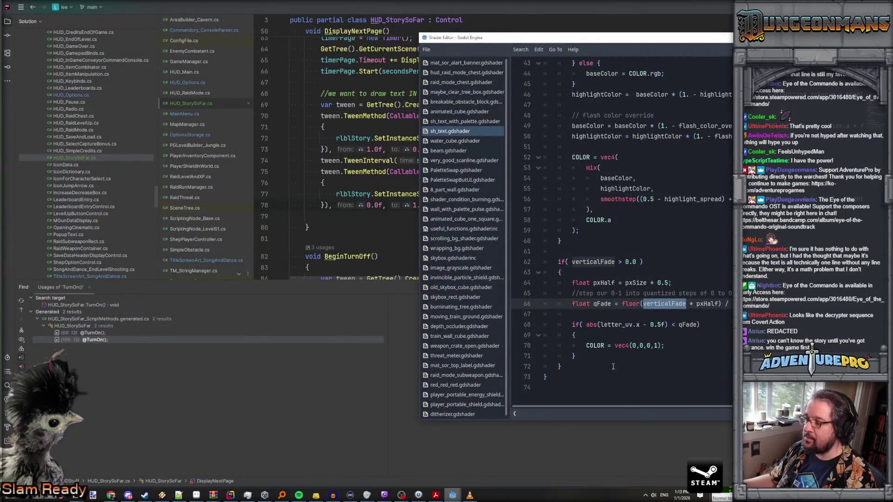
Step: Change the wipe colour on line 70 to vec4(0,0,0,0) and return to the C# script
{"action": "left_click", "coordinate": [661, 294]}
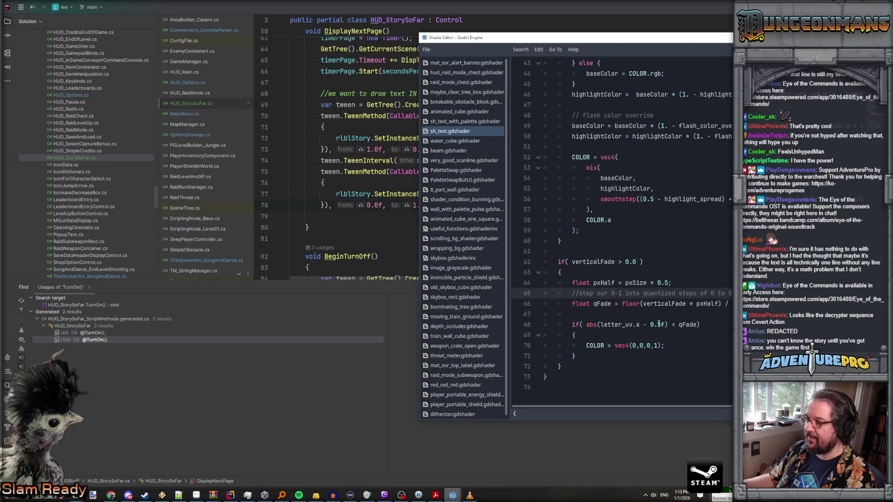
{"action": "double_click", "coordinate": [654, 346]}
{"action": "type", "text": "0"}
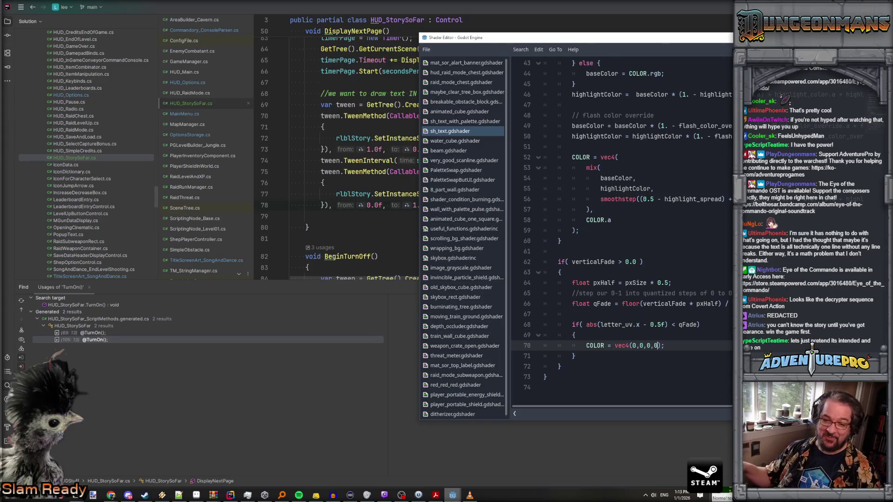
{"action": "left_click", "coordinate": [722, 235]}
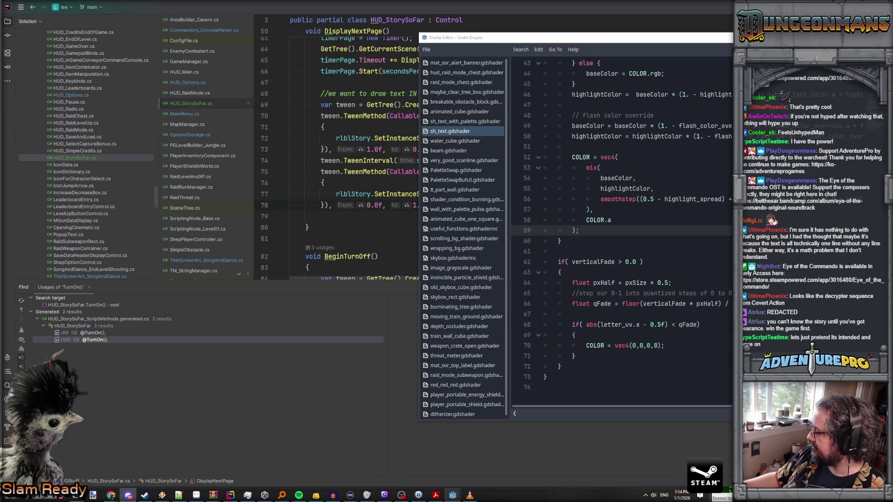
{"action": "key", "text": "alt+Tab"}
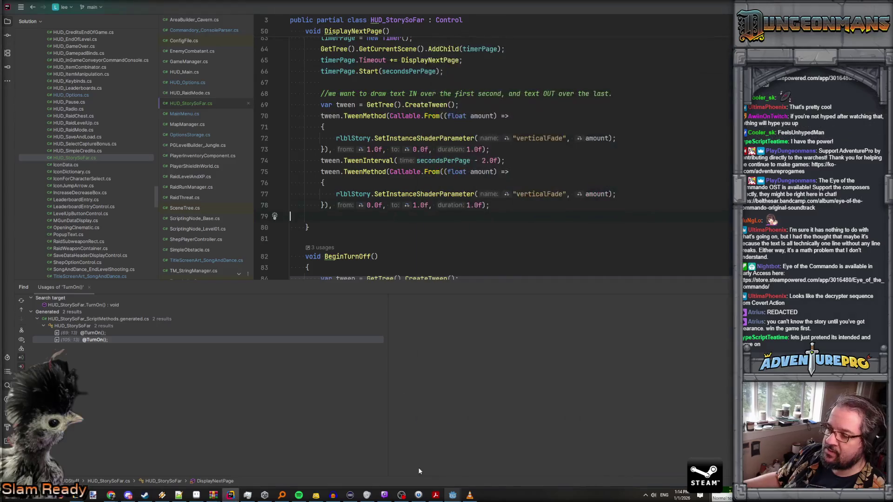
Step: Return to the Godot editor, then save the scene and run the project
{"action": "left_click", "coordinate": [434, 476]}
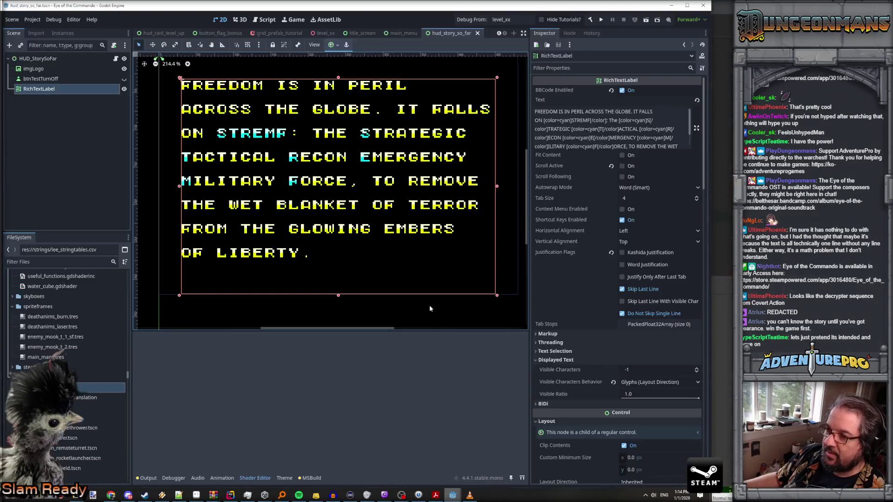
{"action": "left_click", "coordinate": [600, 21]}
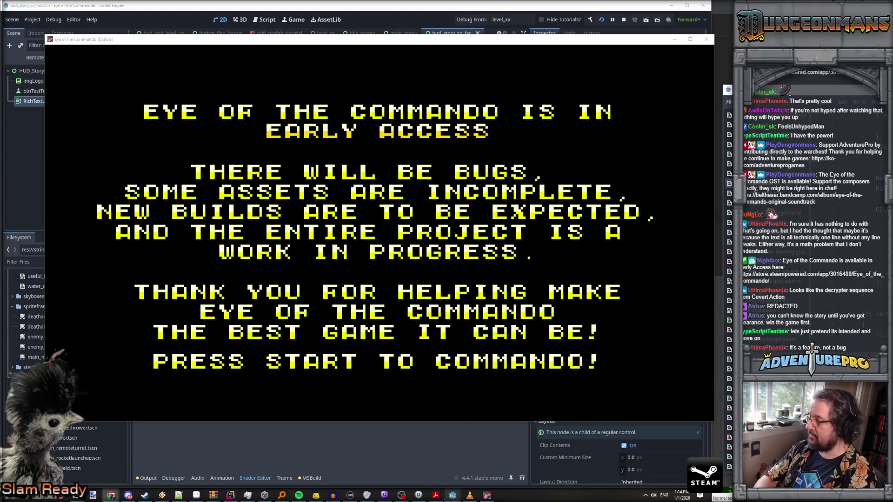
Step: Skip the early-access notice with Enter and watch the story text fade in and out
{"action": "key", "text": "Return"}
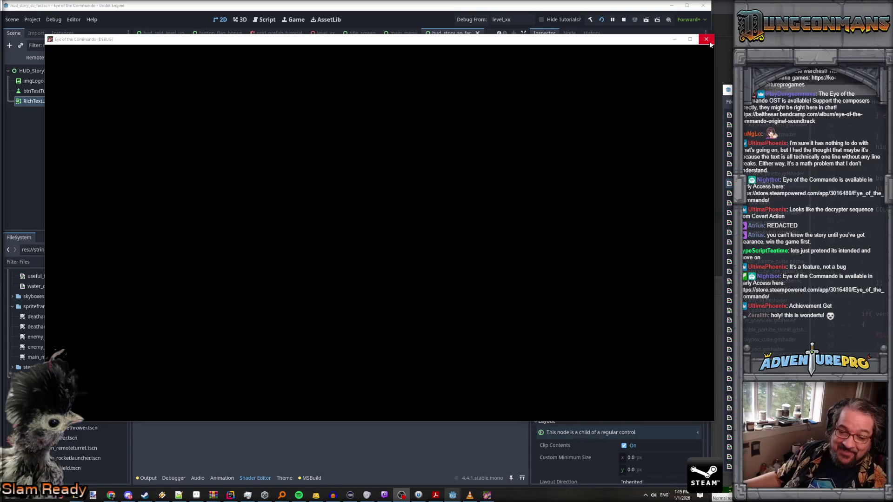
Step: Close the Eye of the Commando (DEBUG) game window
{"action": "left_click", "coordinate": [707, 41]}
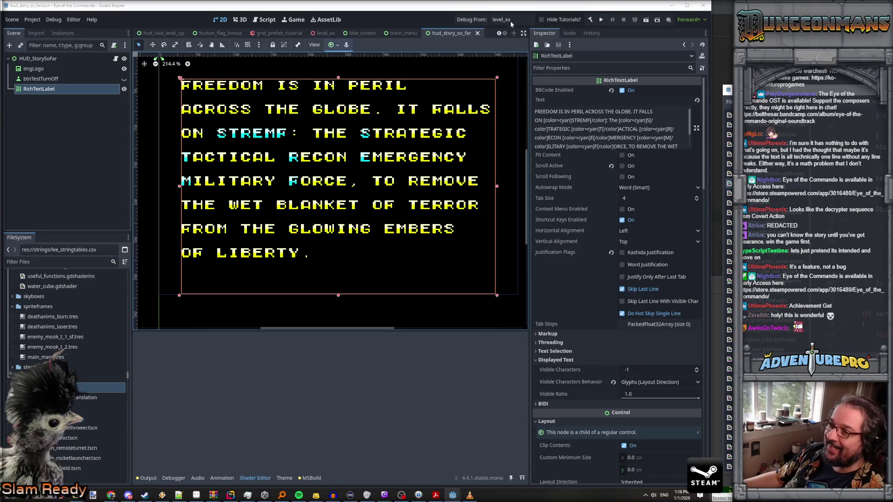
{"action": "mouse_move", "coordinate": [113, 499]}
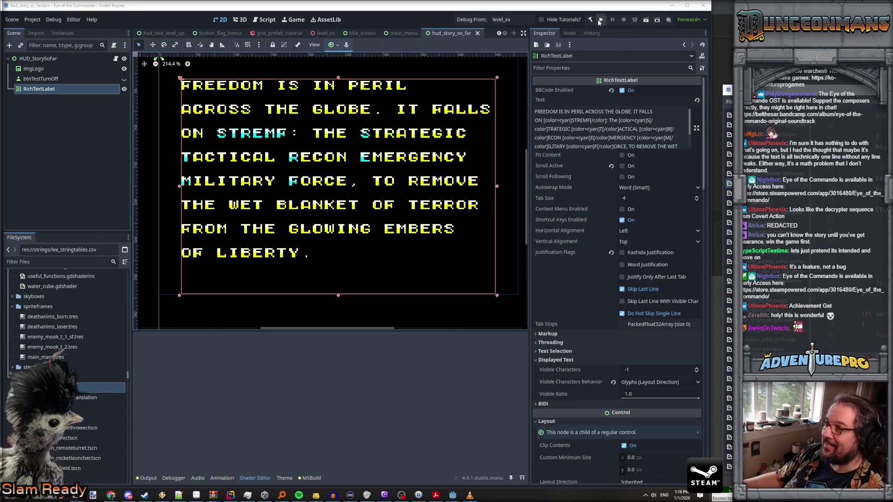